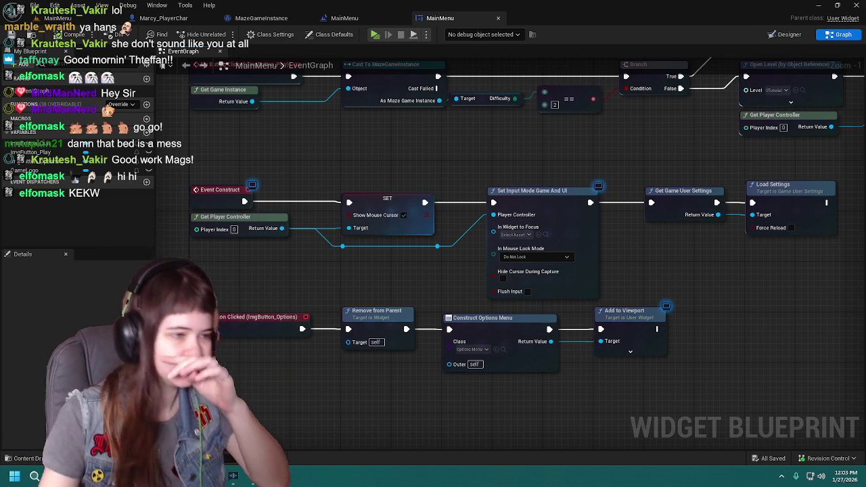
Create a Boolean variable, NewVar, in the MainMenu widget's Variables list
{"action": "mouse_move", "coordinate": [614, 275]}
{"action": "left_mouse_down"}
{"action": "mouse_move", "coordinate": [642, 278]}
{"action": "mouse_move", "coordinate": [686, 256]}
{"action": "left_mouse_up"}
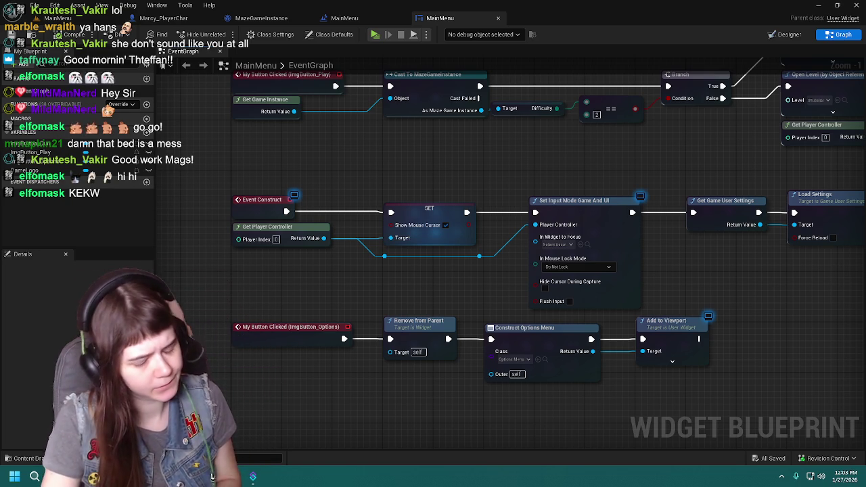
{"action": "left_click", "coordinate": [146, 129]}
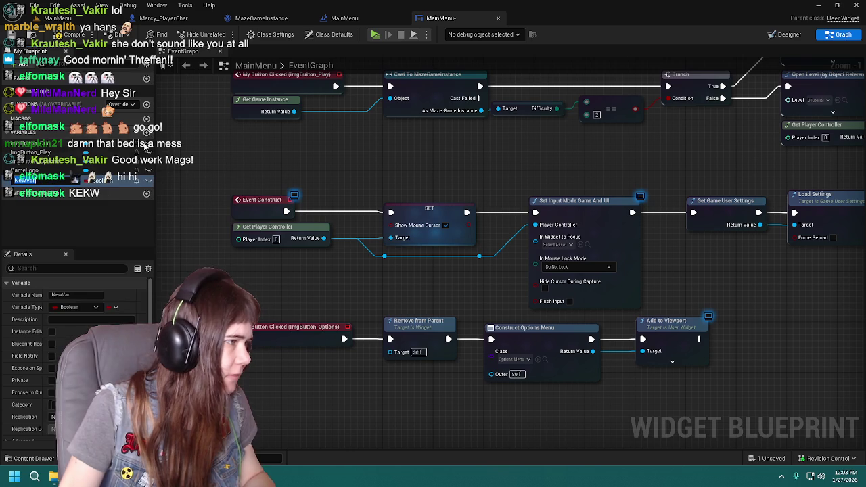
{"action": "left_click", "coordinate": [110, 186]}
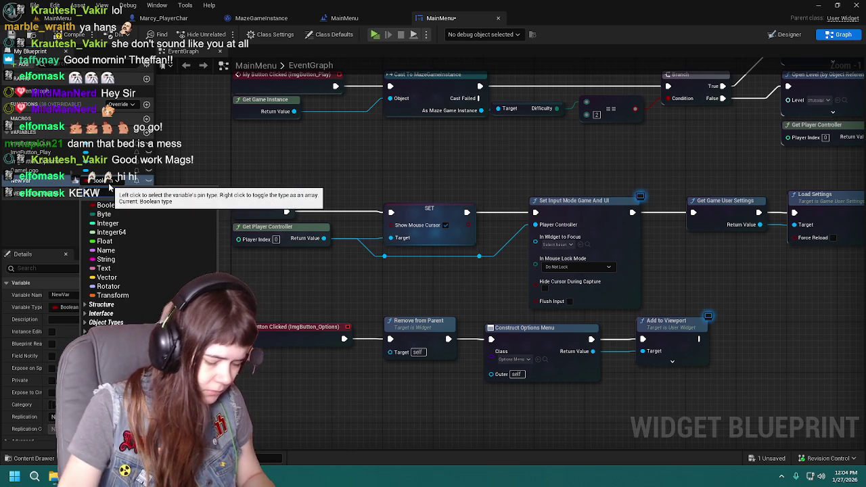
{"action": "type", "text": "emenu"}
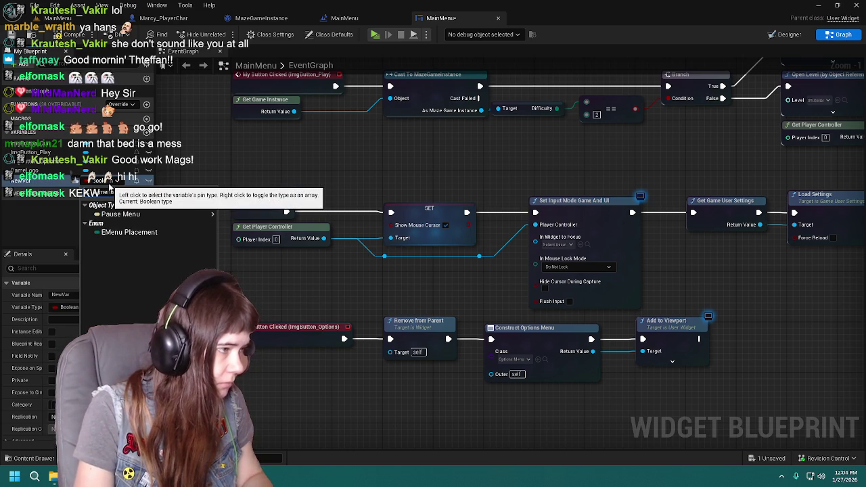
{"action": "mouse_move", "coordinate": [143, 216]}
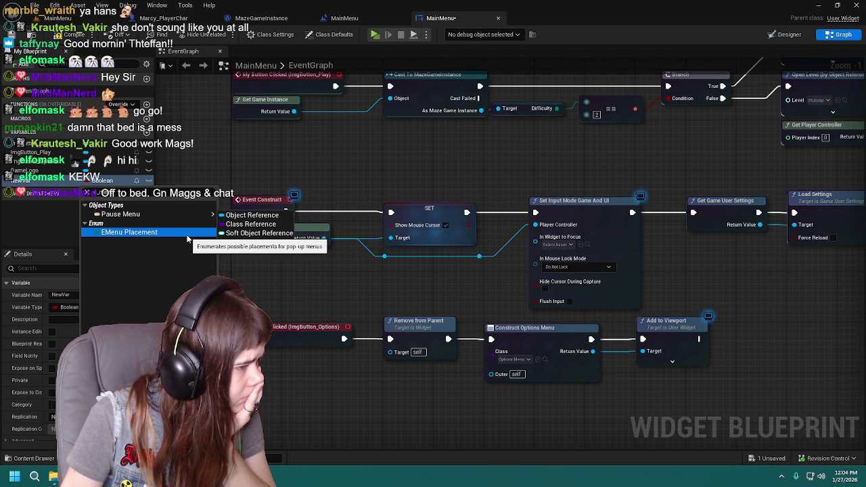
{"action": "left_click", "coordinate": [297, 274]}
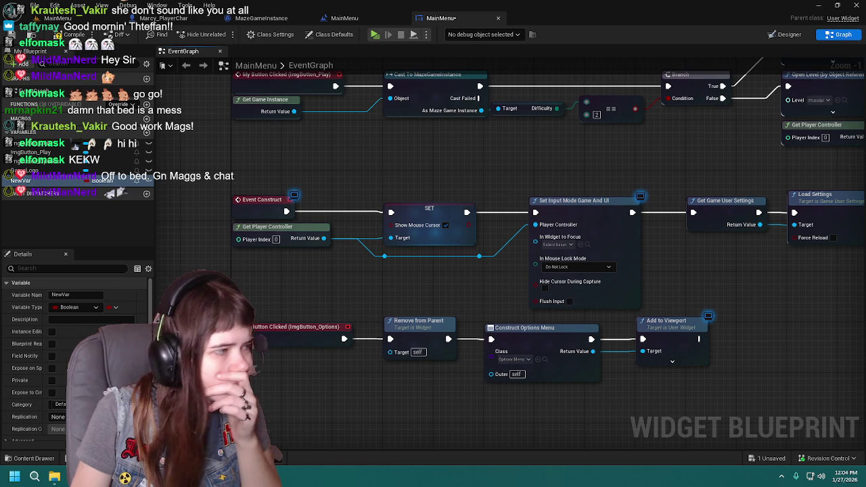
{"action": "left_click", "coordinate": [27, 458]}
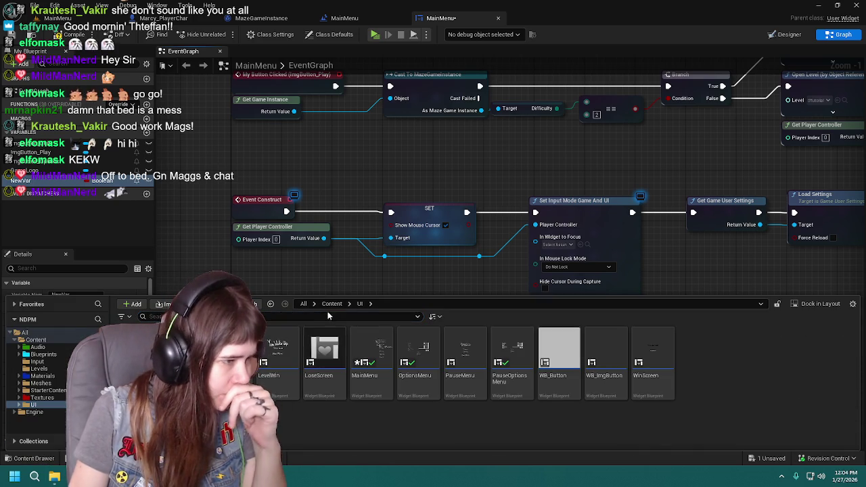
Create a new Enumeration asset in the Content/UI folder
{"action": "left_click", "coordinate": [328, 311]}
{"action": "left_click", "coordinate": [368, 415]}
{"action": "right_click", "coordinate": [368, 415]}
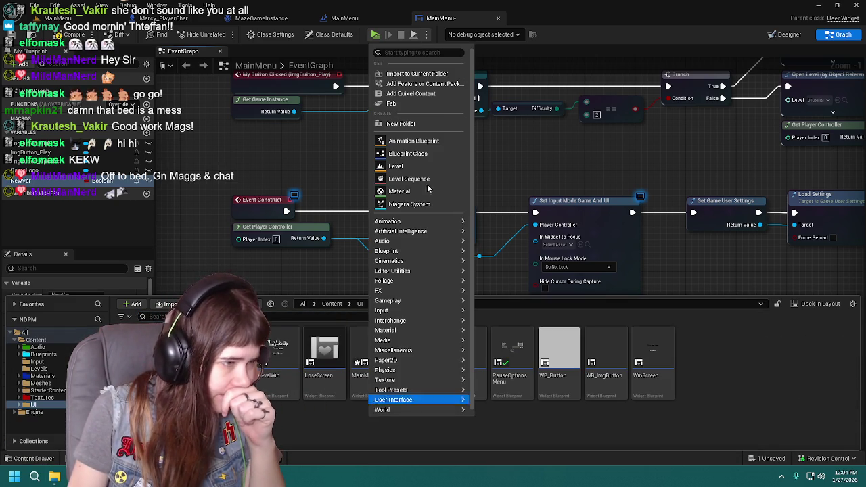
{"action": "type", "text": "enum"}
{"action": "key", "text": "Return"}
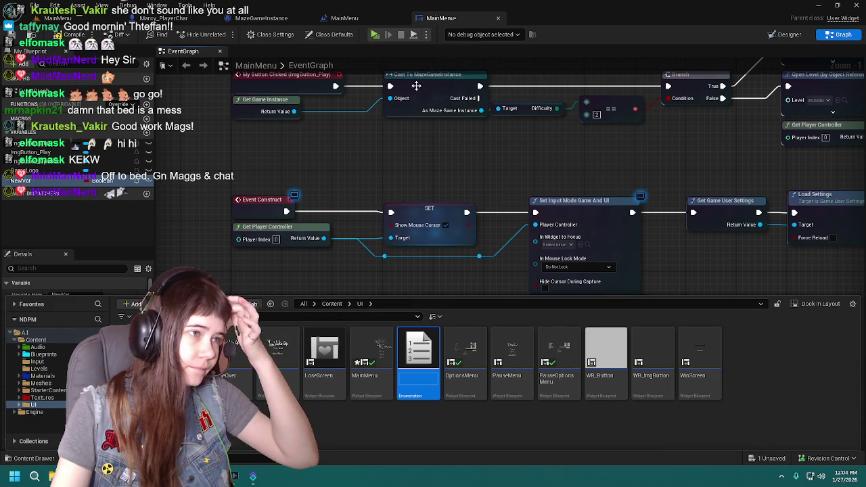
Name the new enumeration E_OptionsReturnMenu and open it
{"action": "type", "text": "E_"}
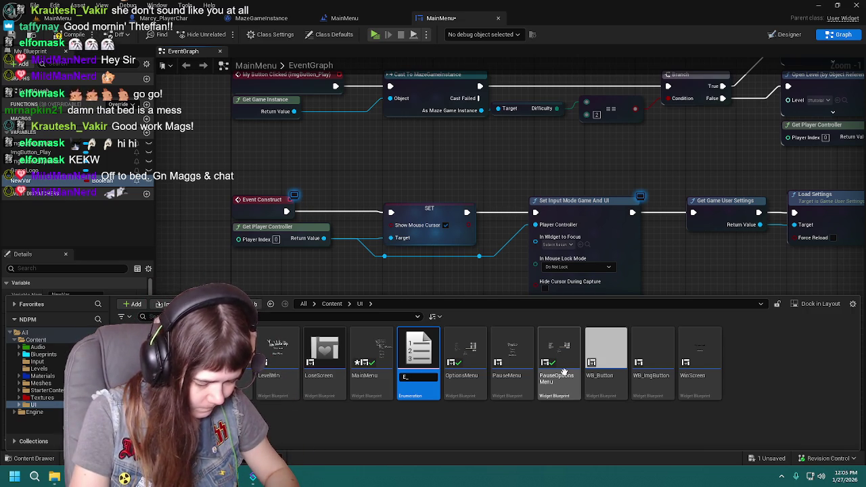
{"action": "type", "text": "Me"}
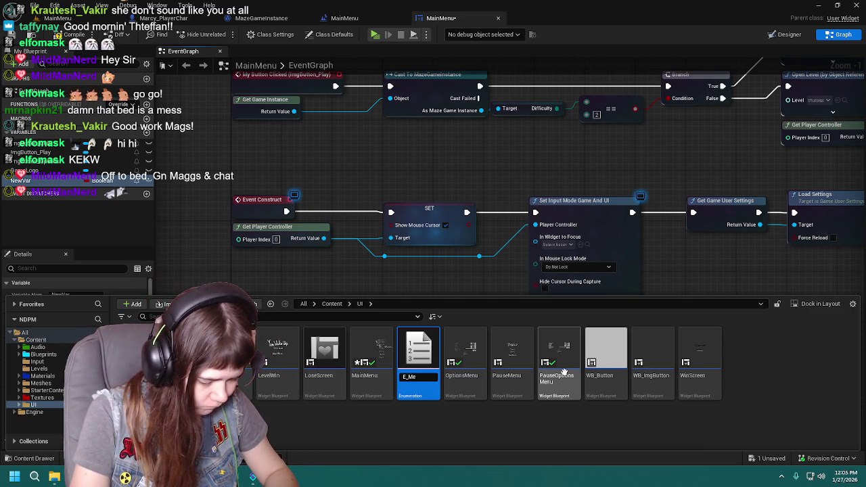
{"action": "key", "text": "BackSpace"}
{"action": "key", "text": "BackSpace"}
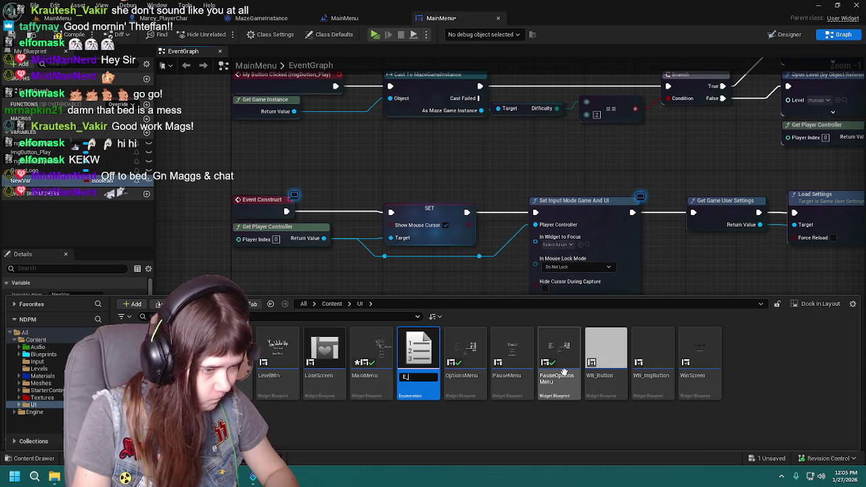
{"action": "type", "text": "OptionsReturn"}
{"action": "key", "text": "BackSpace"}
{"action": "key", "text": "BackSpace"}
{"action": "key", "text": "BackSpace"}
{"action": "type", "text": "Menu"}
{"action": "key", "text": "Return"}
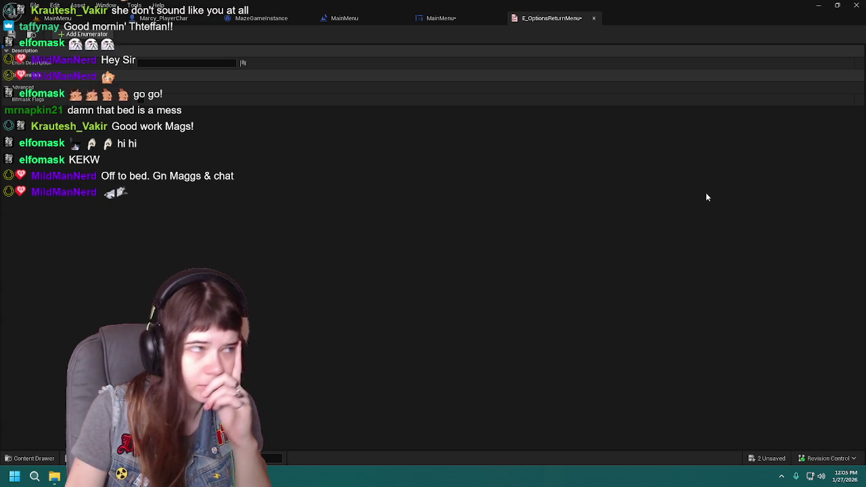
Add enumerators MainMenu and PauseMenu, then save from the MainMenu widget tab
{"action": "left_click", "coordinate": [85, 34]}
{"action": "left_click", "coordinate": [85, 34]}
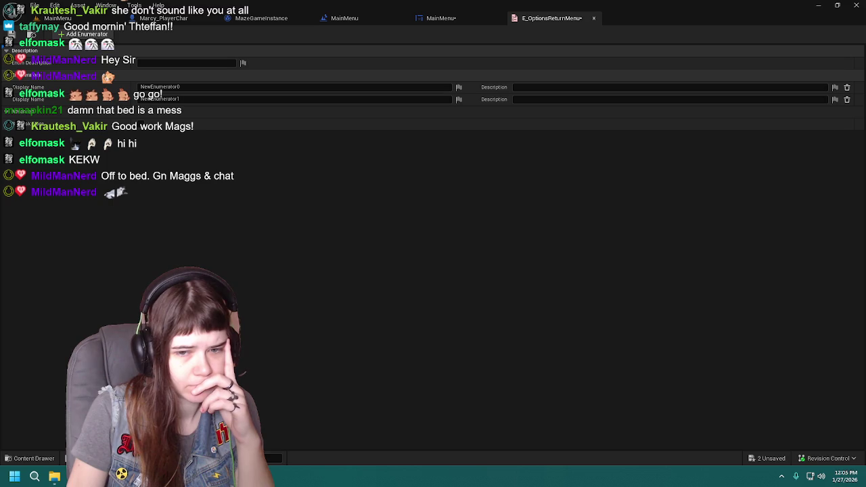
{"action": "left_click", "coordinate": [312, 87]}
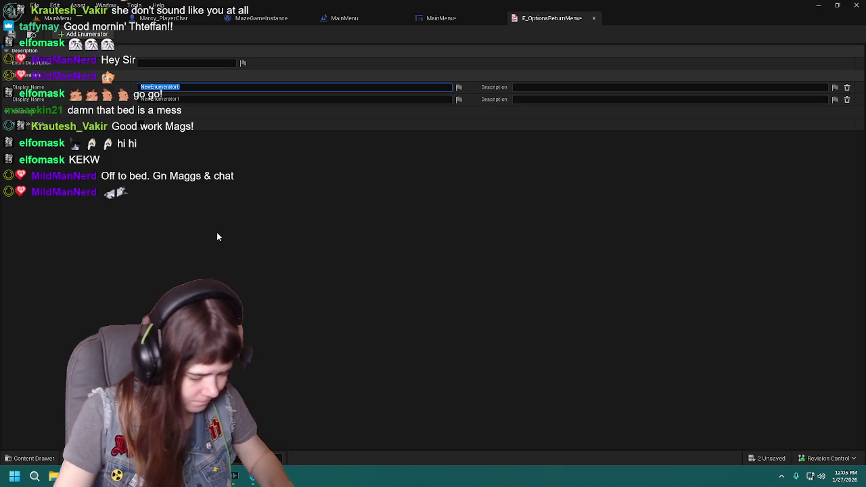
{"action": "type", "text": "MainMenu"}
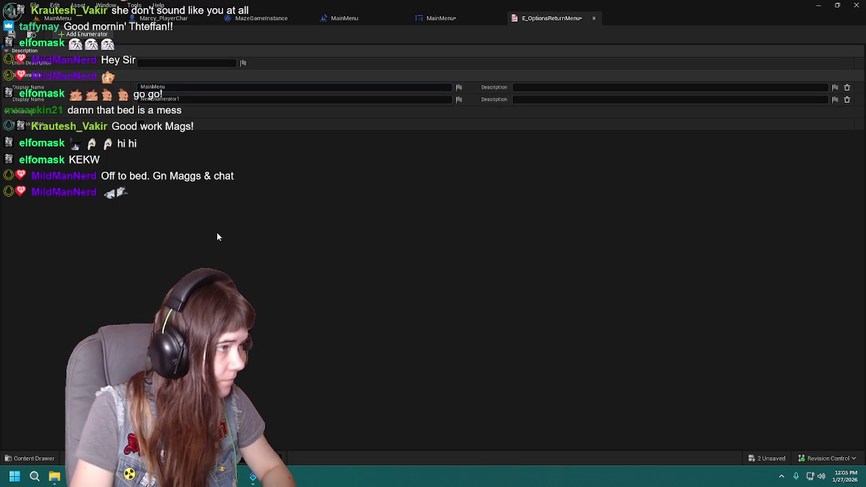
{"action": "left_click", "coordinate": [181, 100]}
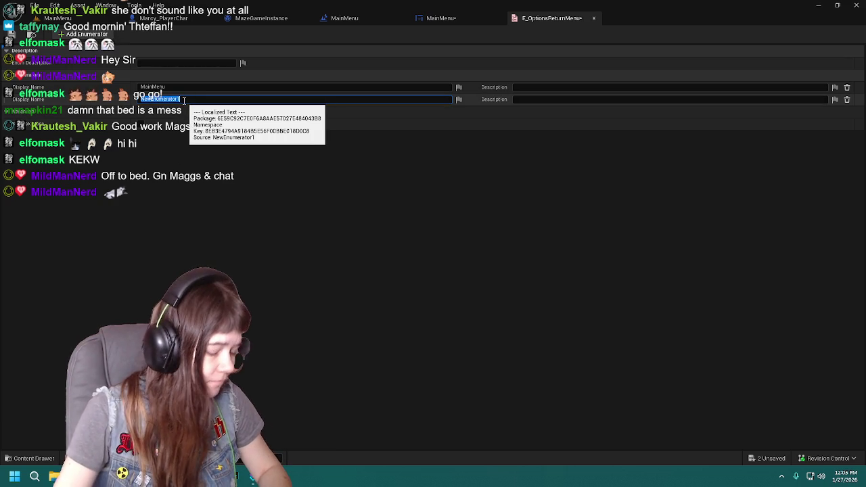
{"action": "type", "text": "PauseMenu"}
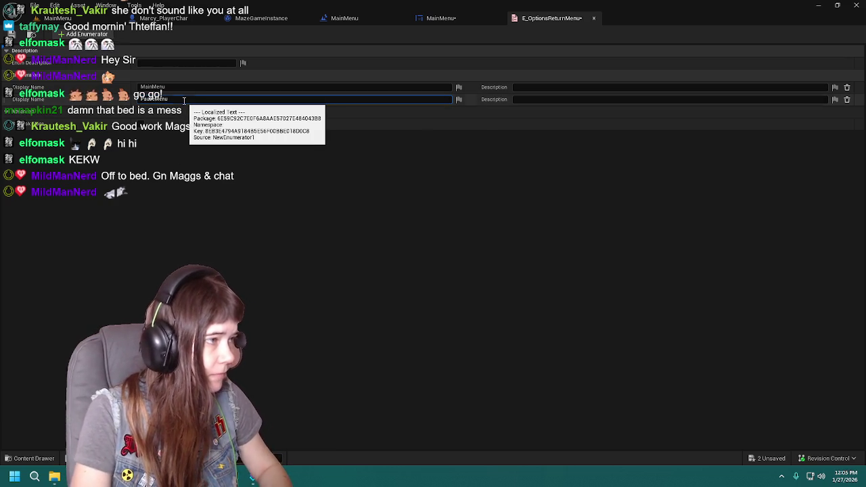
{"action": "key", "text": "Return"}
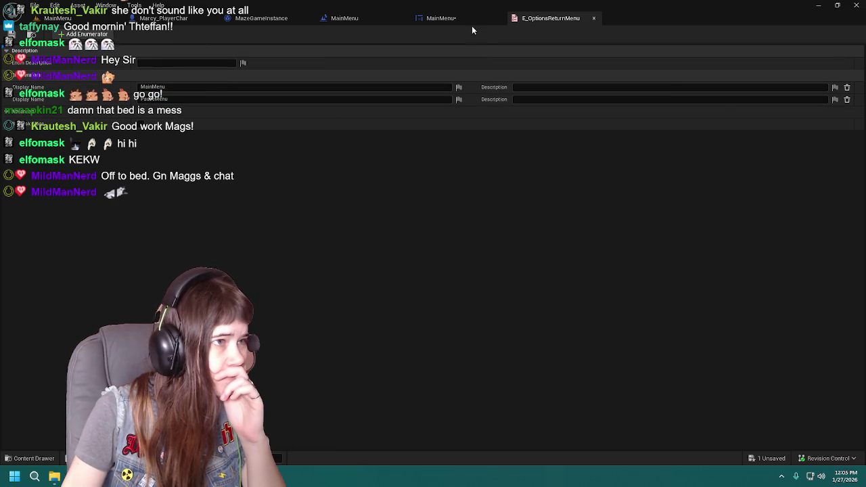
{"action": "left_click", "coordinate": [465, 19]}
{"action": "key", "text": "ctrl+s"}
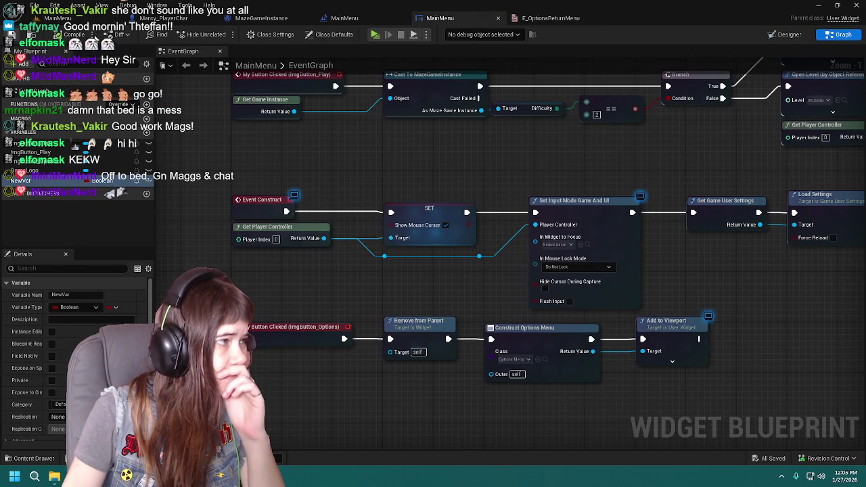
Close MainMenu and view MazeGameInstance's loading-screen and ChangeDifficulty graph logic
{"action": "left_click", "coordinate": [497, 19]}
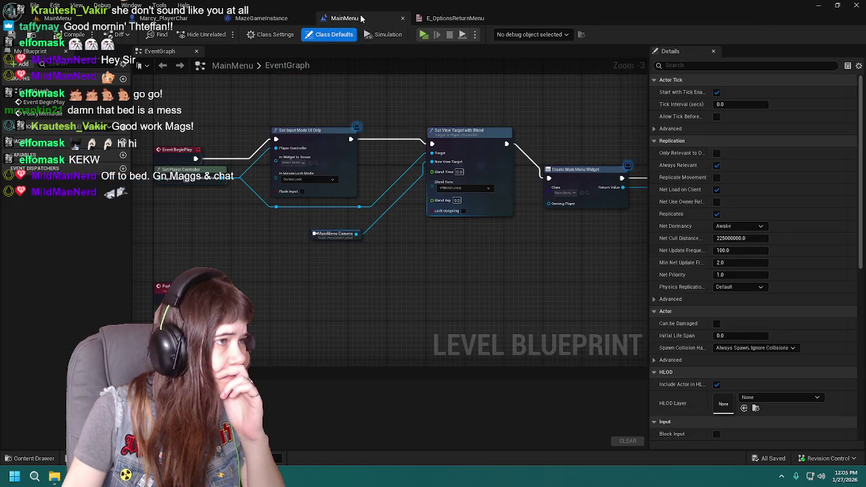
{"action": "left_click", "coordinate": [264, 18]}
{"action": "left_click", "coordinate": [402, 19]}
{"action": "left_click_drag", "start_coordinate": [523, 308], "coordinate": [513, 88]}
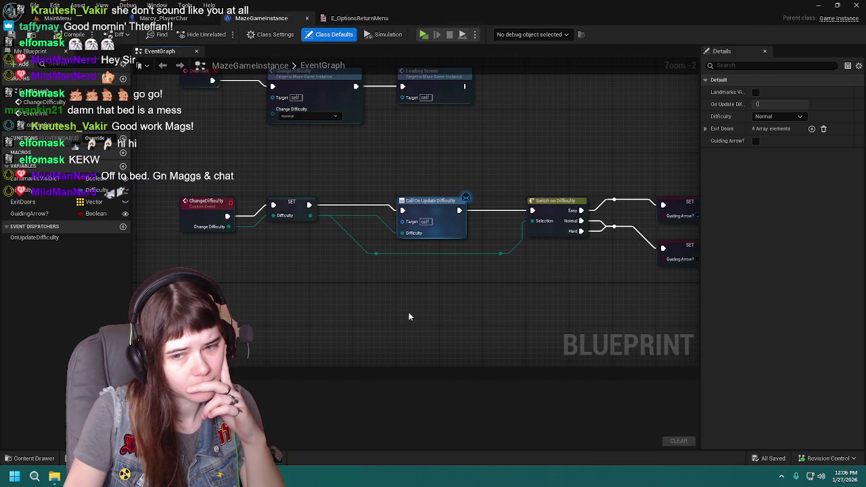
{"action": "scroll", "coordinate": [409, 316], "scroll_direction": "down", "scroll_amount": 1}
{"action": "scroll", "coordinate": [409, 316], "scroll_direction": "down", "scroll_amount": 1}
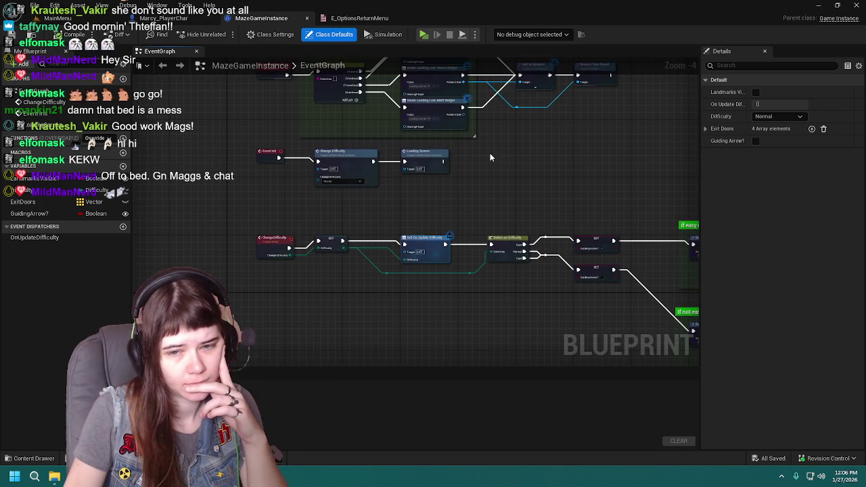
{"action": "left_click_drag", "start_coordinate": [498, 118], "coordinate": [482, 318]}
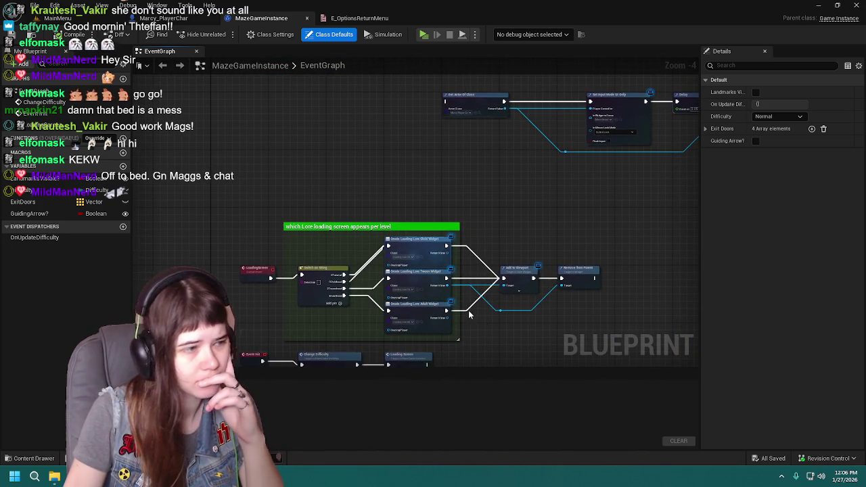
Add a variable named CurrentMenuSource to MazeGameInstance and compile
{"action": "left_click", "coordinate": [122, 166]}
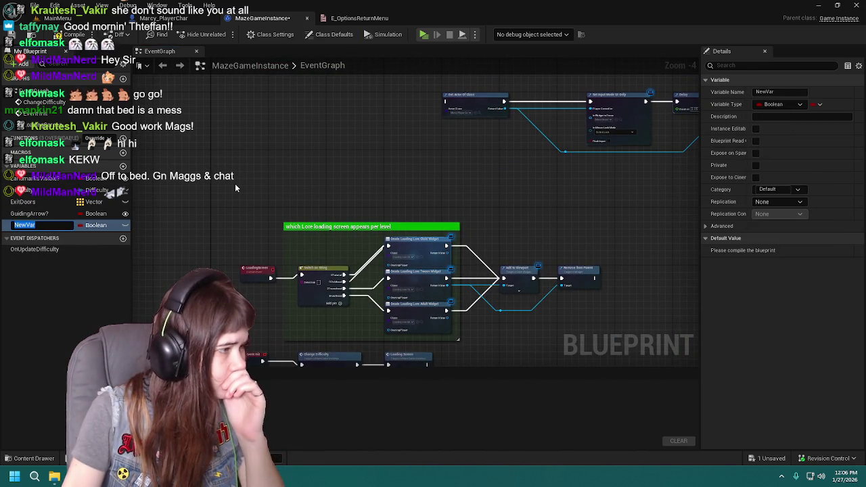
{"action": "type", "text": "Curren"}
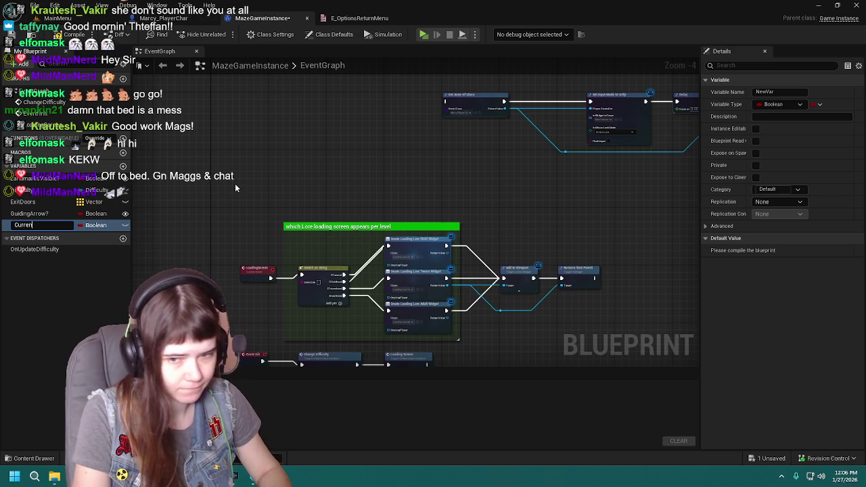
{"action": "type", "text": "tMenuS"}
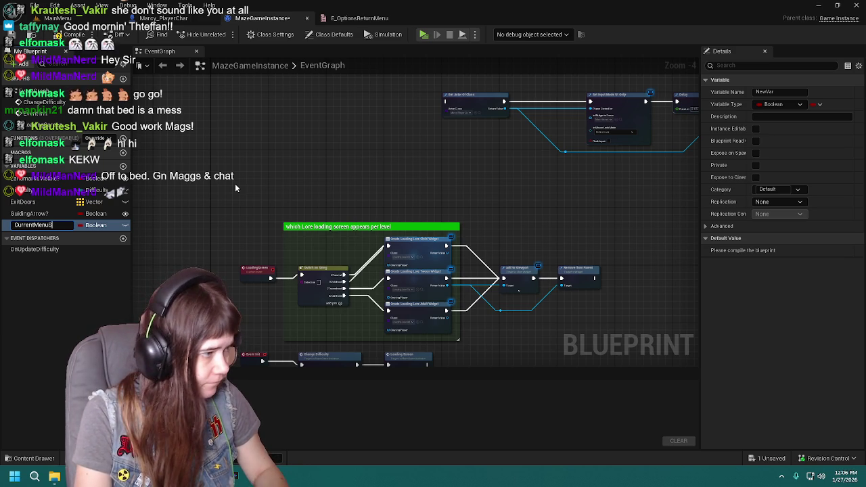
{"action": "type", "text": "curce"}
{"action": "key", "text": "Return"}
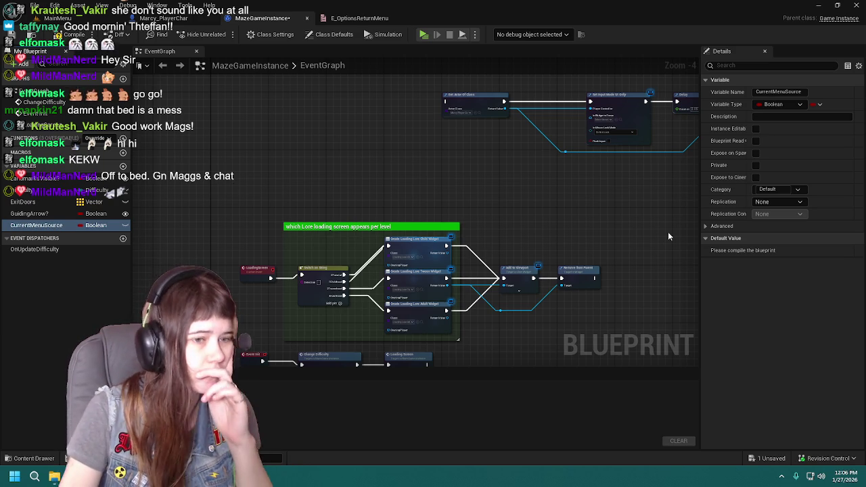
{"action": "left_click", "coordinate": [32, 42]}
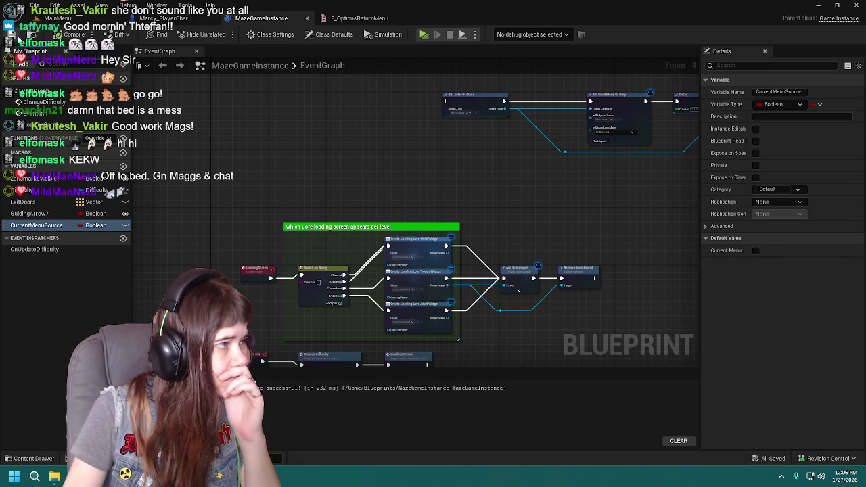
Set CurrentMenuSource's type to the E Options Return Menu enum, then compile and save
{"action": "left_click", "coordinate": [785, 104]}
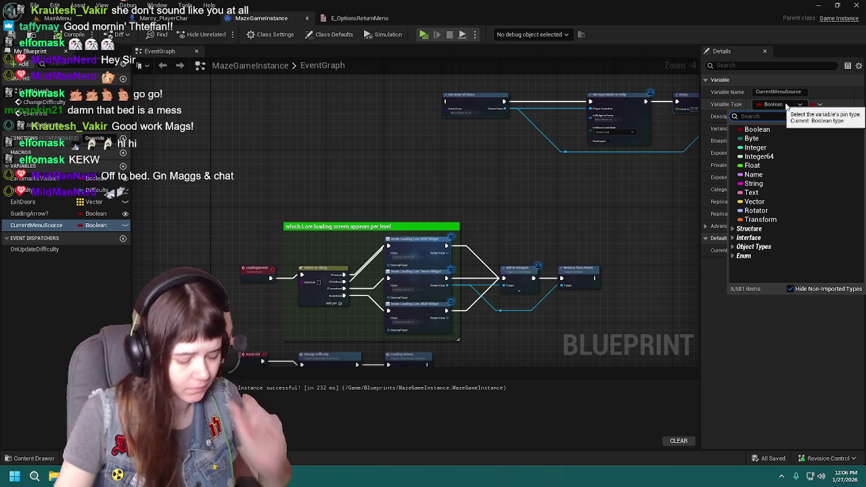
{"action": "type", "text": "e_pa"}
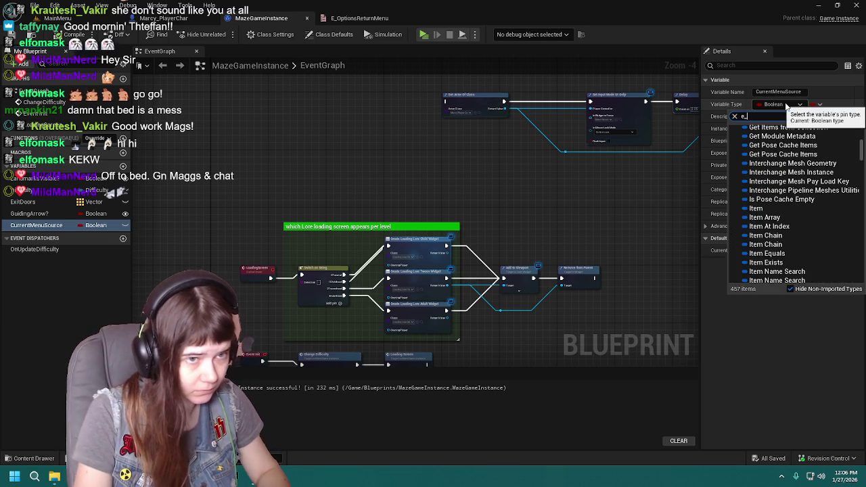
{"action": "type", "text": "use"}
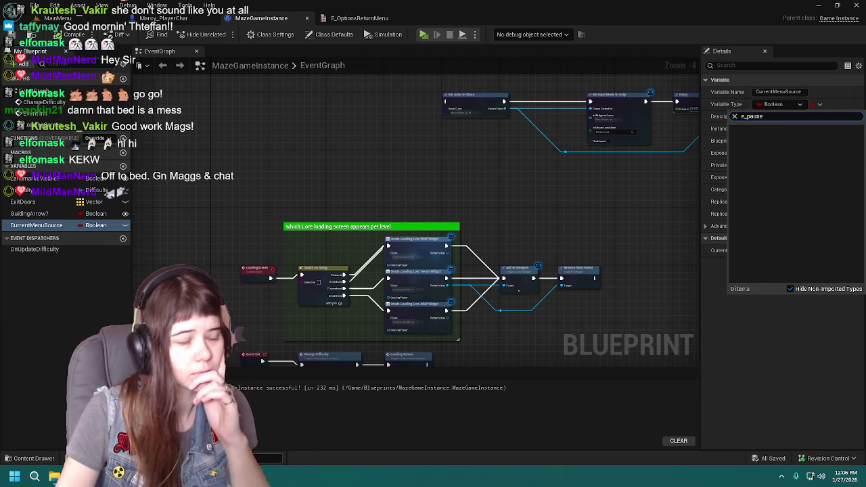
{"action": "left_click", "coordinate": [8, 458]}
{"action": "left_click", "coordinate": [230, 379]}
{"action": "left_click", "coordinate": [228, 380]}
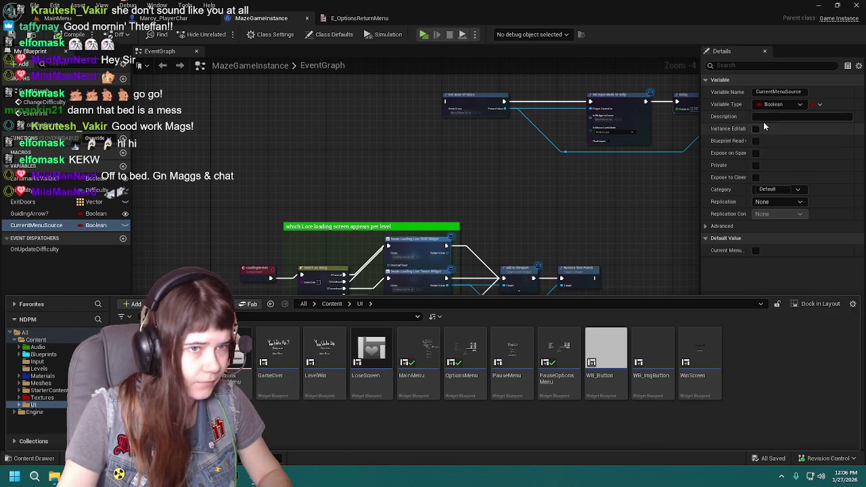
{"action": "left_click", "coordinate": [782, 105]}
{"action": "type", "text": "E_Options"}
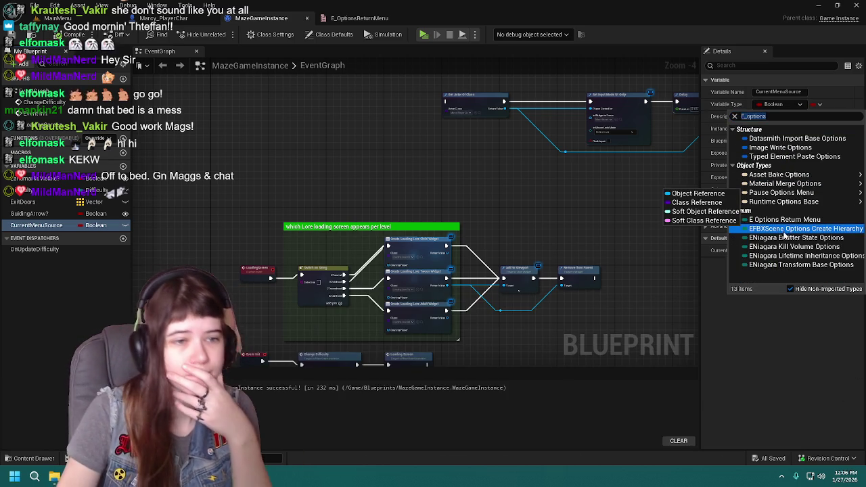
{"action": "left_click", "coordinate": [778, 220]}
{"action": "left_click", "coordinate": [14, 35]}
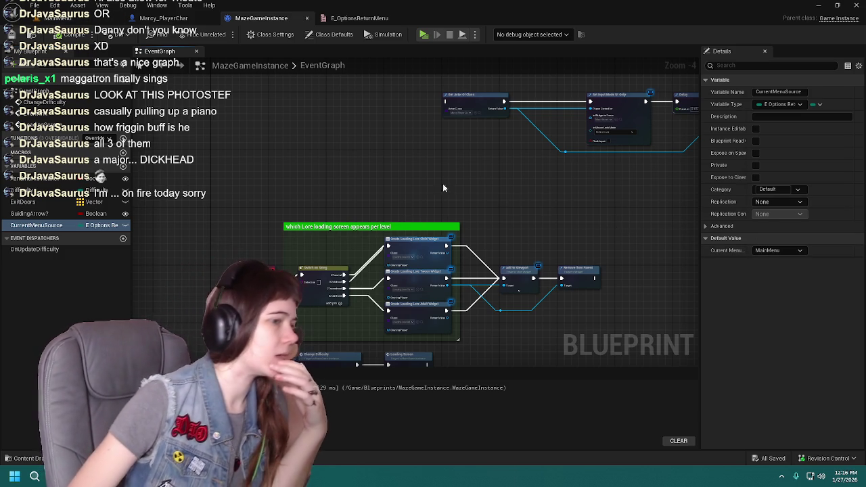
Review the lower event graph, compile MazeGameInstance, and return to the E_OptionsReturnMenu editor
{"action": "left_click_drag", "start_coordinate": [546, 233], "coordinate": [544, 155]}
{"action": "mouse_move", "coordinate": [504, 288]}
{"action": "left_mouse_down"}
{"action": "mouse_move", "coordinate": [501, 244]}
{"action": "mouse_move", "coordinate": [548, 175]}
{"action": "mouse_move", "coordinate": [555, 189]}
{"action": "mouse_move", "coordinate": [545, 156]}
{"action": "mouse_move", "coordinate": [540, 356]}
{"action": "mouse_move", "coordinate": [513, 167]}
{"action": "left_mouse_up"}
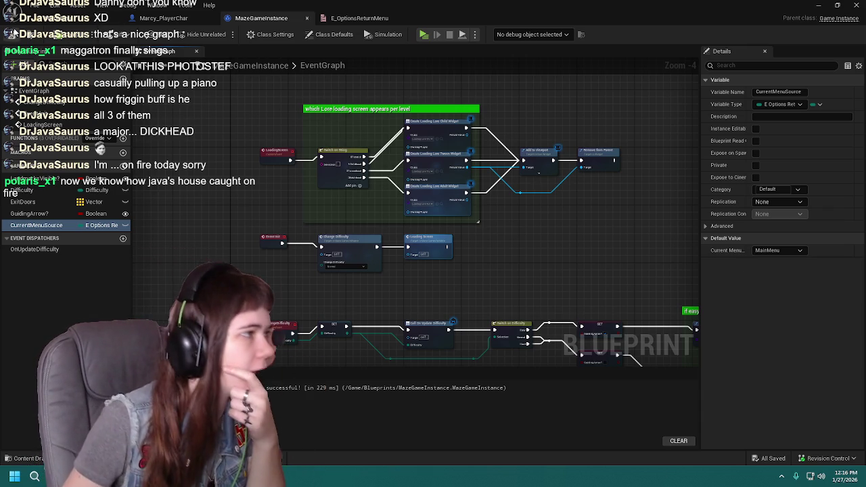
{"action": "left_click", "coordinate": [14, 34]}
{"action": "left_click", "coordinate": [358, 17]}
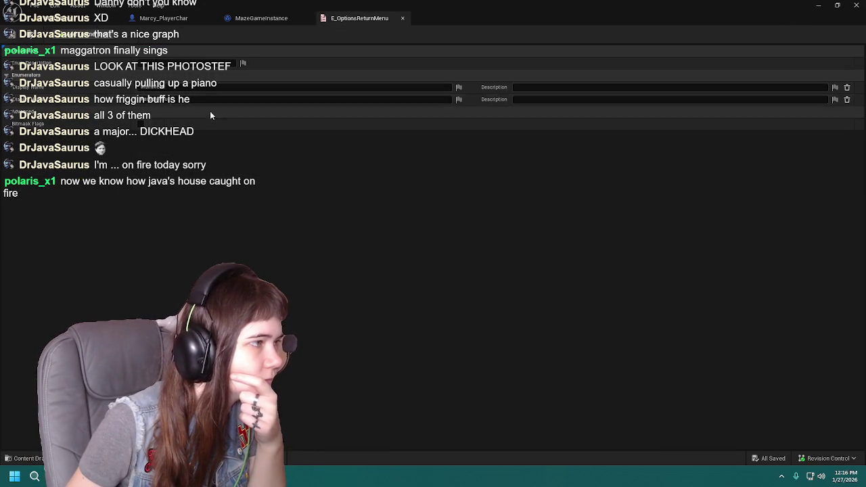
Close the E_OptionsReturnMenu editor and show Marcy_PlayerChar's guiding-arrow event graph
{"action": "left_click", "coordinate": [403, 17]}
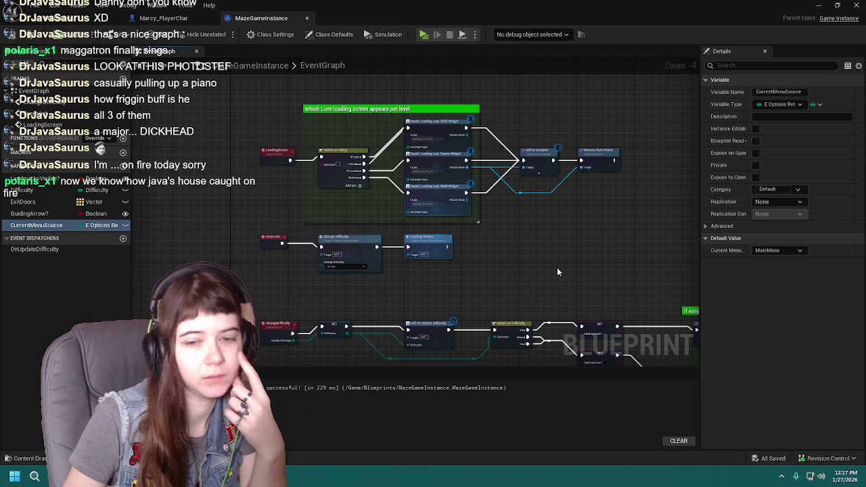
{"action": "mouse_move", "coordinate": [562, 204]}
{"action": "left_mouse_down"}
{"action": "mouse_move", "coordinate": [564, 301]}
{"action": "mouse_move", "coordinate": [529, 197]}
{"action": "left_mouse_up"}
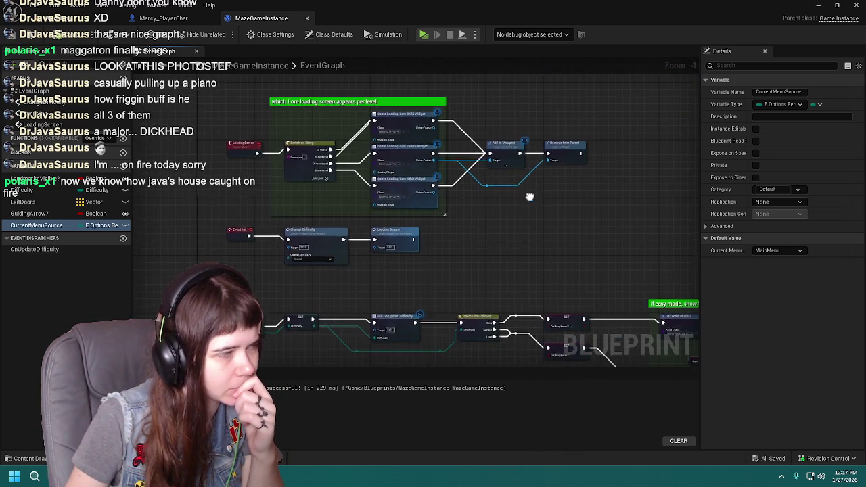
{"action": "left_click", "coordinate": [163, 18]}
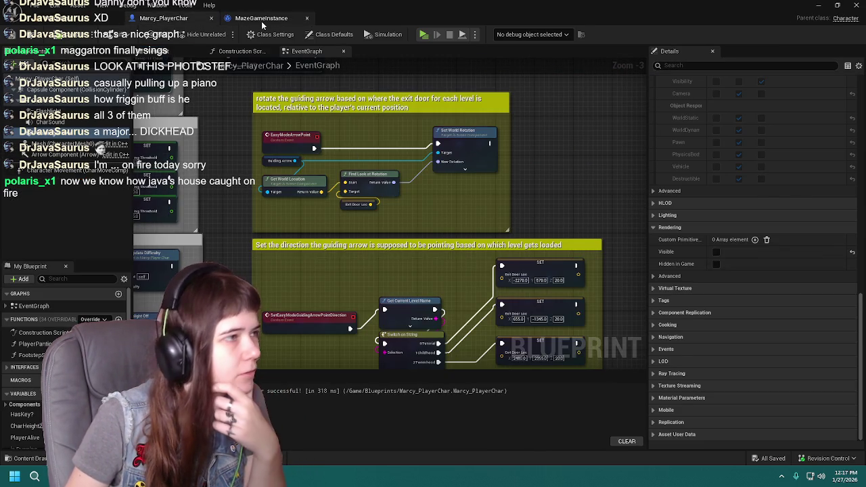
Open the MainMenu, PauseMenu, OptionsMenu and PauseOptionsMenu widget blueprints from Content/UI
{"action": "left_click", "coordinate": [261, 18]}
{"action": "key", "text": "ctrl+space"}
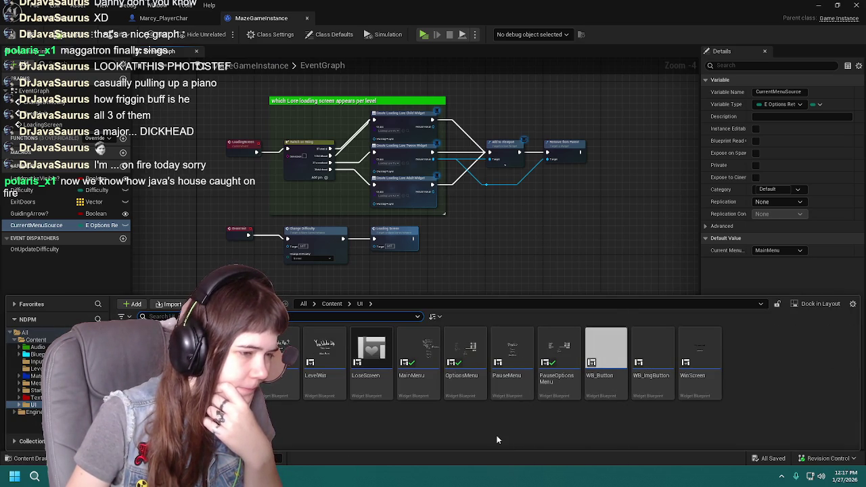
{"action": "double_click", "coordinate": [411, 355]}
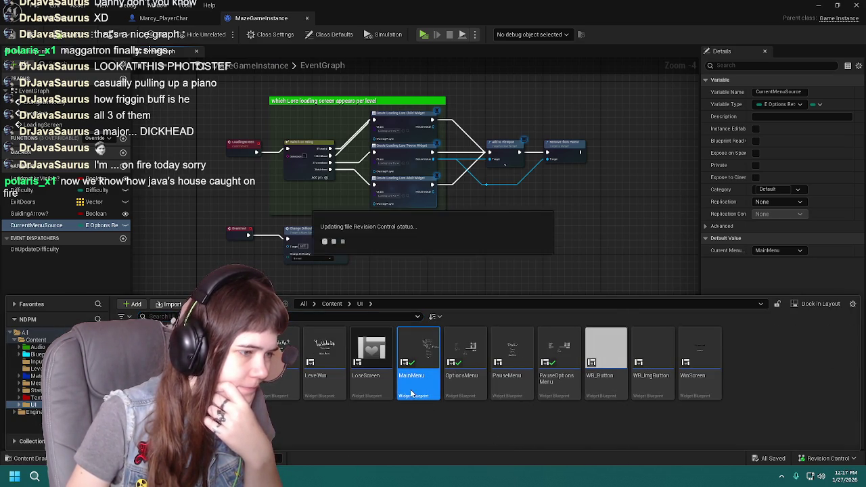
{"action": "key", "text": "ctrl+space"}
{"action": "left_click", "coordinate": [512, 353]}
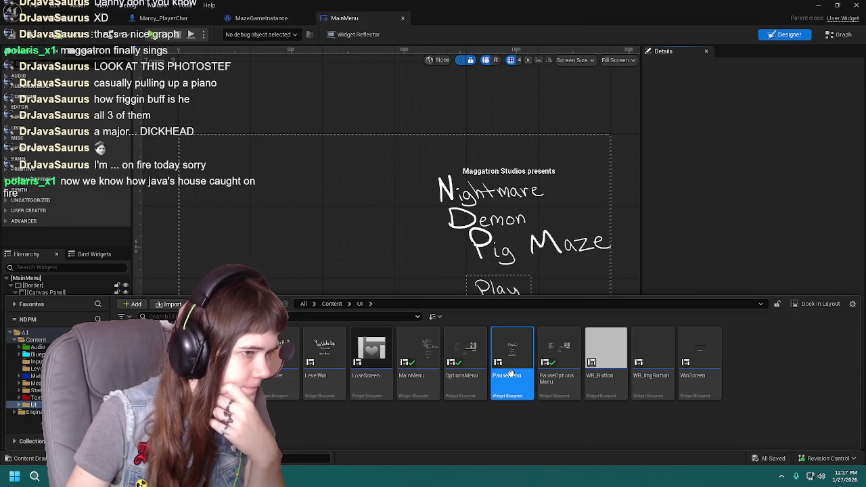
{"action": "double_click", "coordinate": [513, 353]}
{"action": "key", "text": "ctrl+space"}
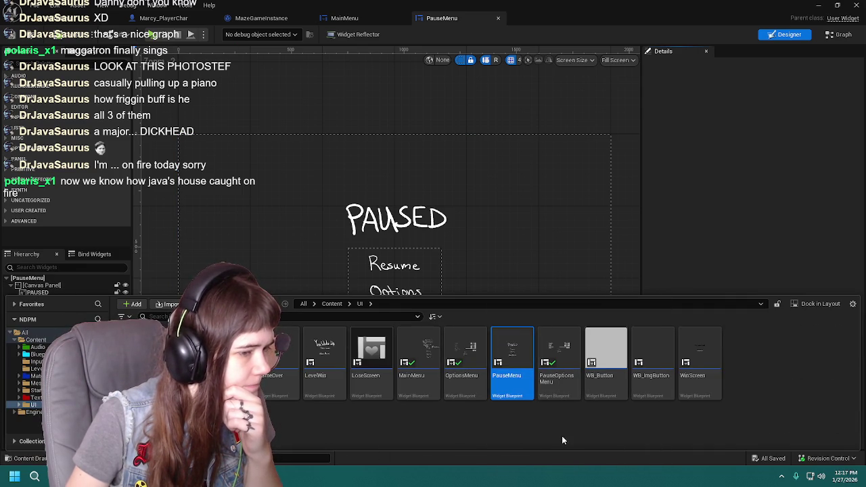
{"action": "left_click", "coordinate": [472, 385]}
{"action": "double_click", "coordinate": [471, 385]}
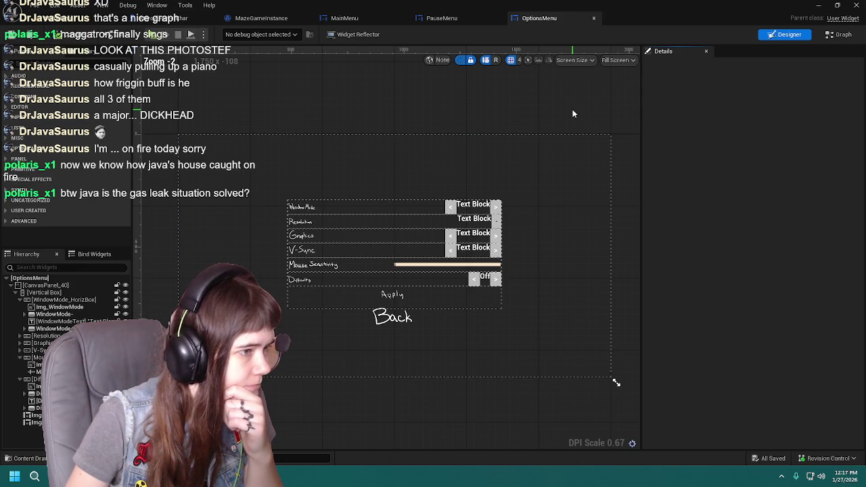
{"action": "key", "text": "ctrl+space"}
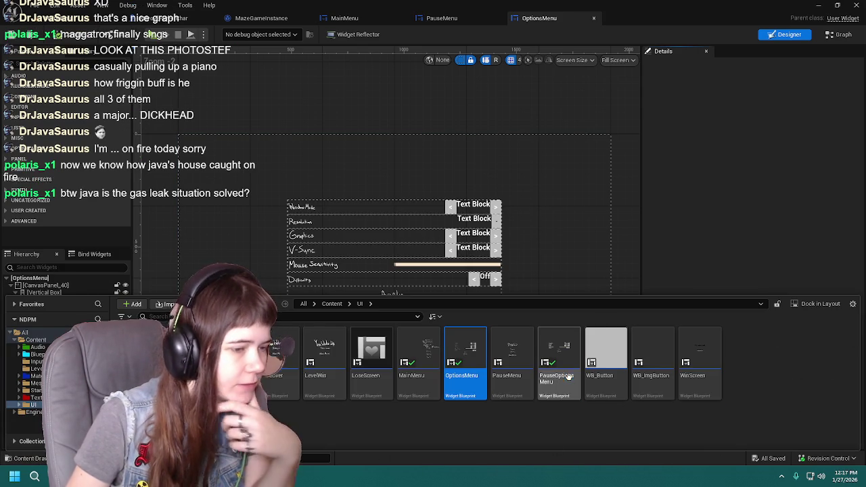
{"action": "double_click", "coordinate": [559, 365]}
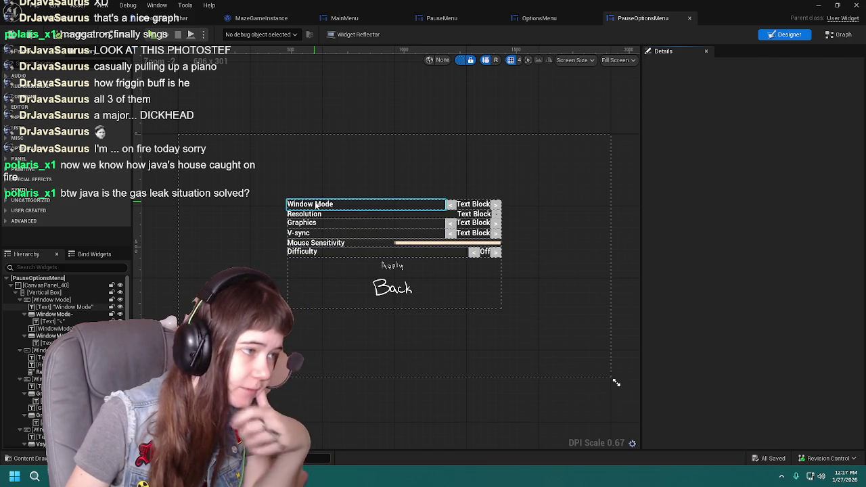
Inspect the Window Mode elements in the options menus, then bring up MainMenu's designer
{"action": "left_click", "coordinate": [318, 199]}
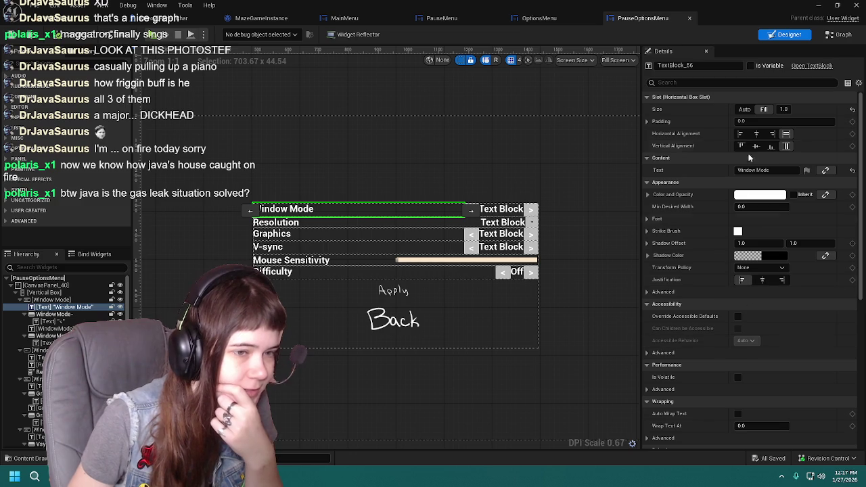
{"action": "left_click", "coordinate": [539, 19]}
{"action": "left_click", "coordinate": [301, 205]}
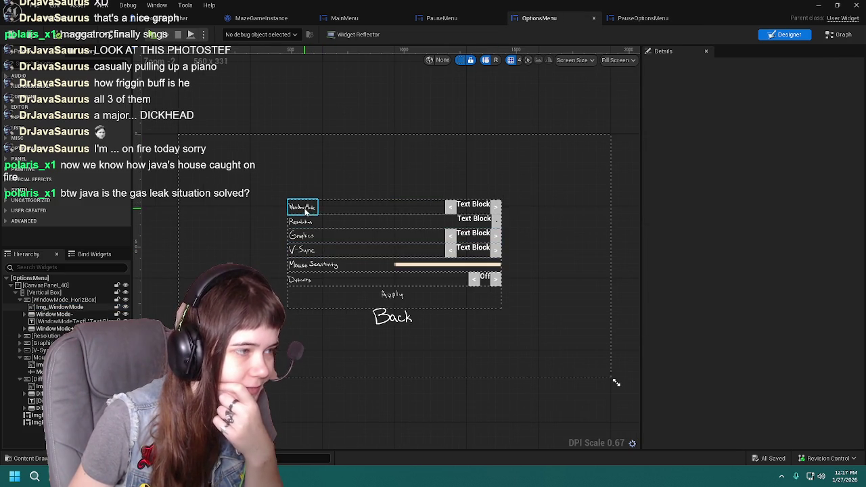
{"action": "scroll", "coordinate": [340, 236], "scroll_direction": "up", "scroll_amount": 1}
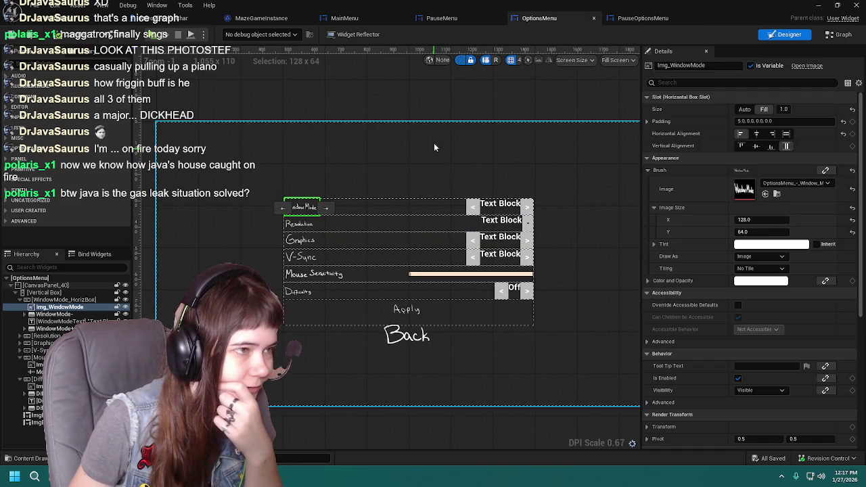
{"action": "left_click", "coordinate": [441, 100]}
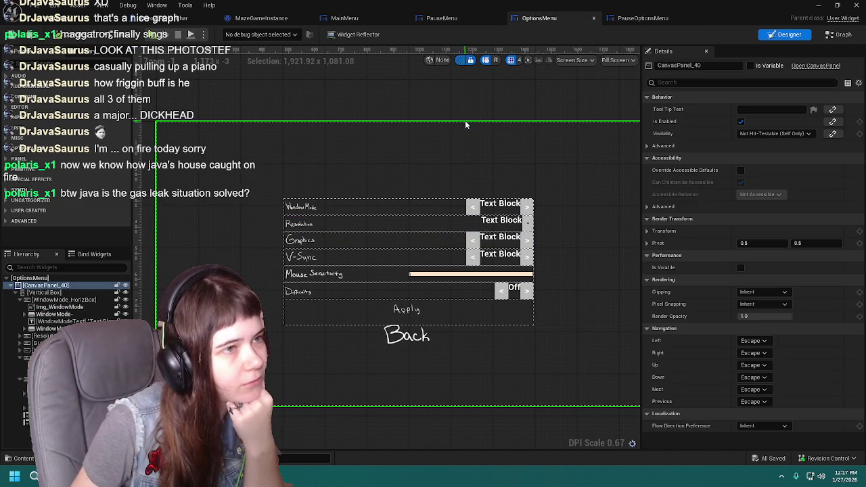
{"action": "left_click", "coordinate": [643, 20]}
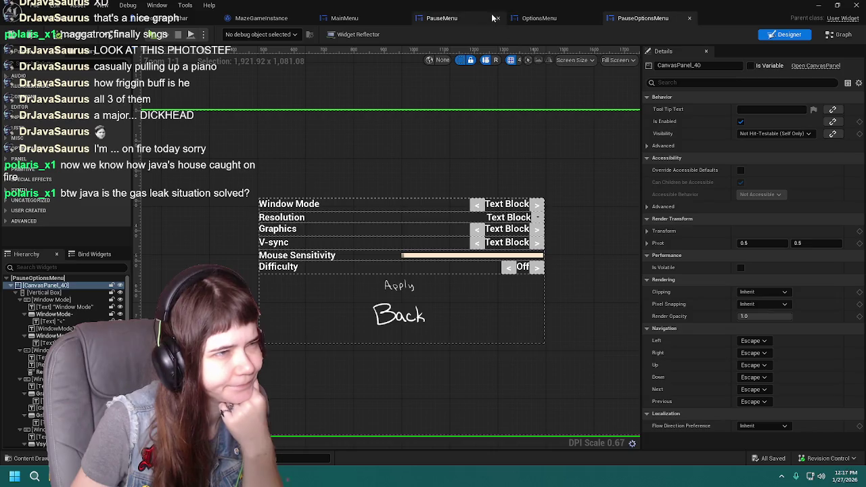
{"action": "left_click", "coordinate": [466, 19]}
{"action": "left_click", "coordinate": [348, 18]}
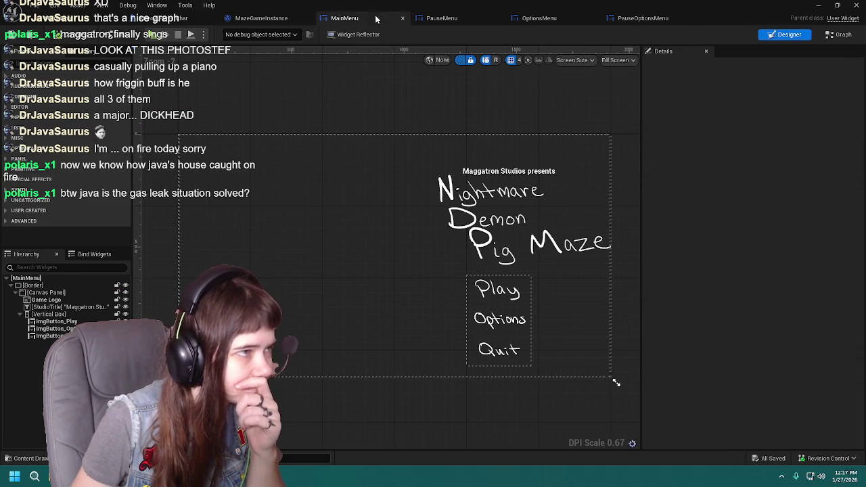
Add a Get Game Instance node near the Options button logic in MainMenu's graph
{"action": "left_click", "coordinate": [842, 36]}
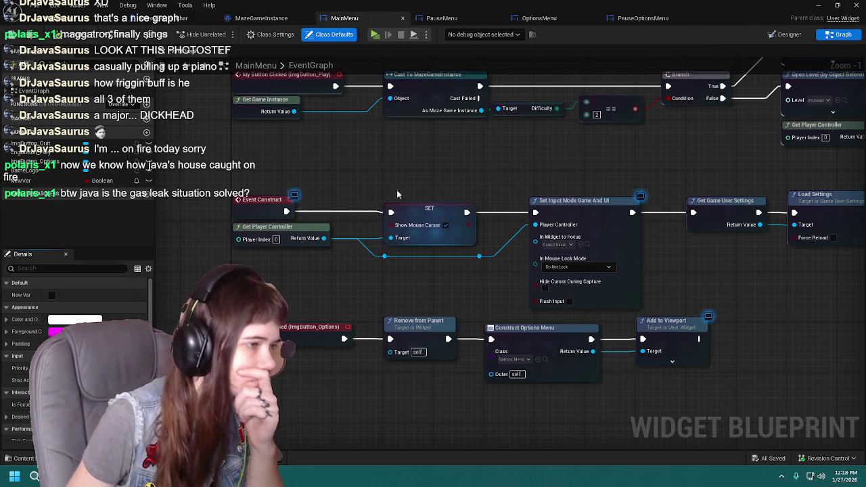
{"action": "left_click_drag", "start_coordinate": [402, 154], "coordinate": [475, 132]}
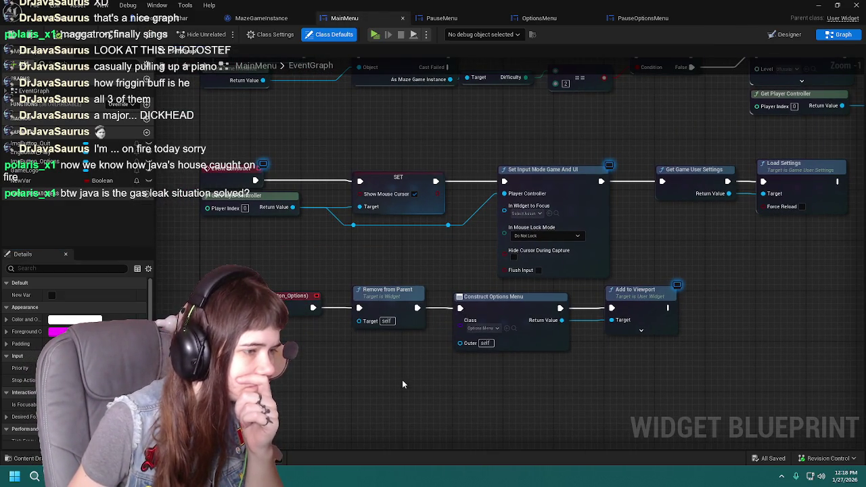
{"action": "left_click_drag", "start_coordinate": [424, 351], "coordinate": [366, 351]}
{"action": "right_click", "coordinate": [365, 350]}
{"action": "type", "text": "get game instance"}
{"action": "key", "text": "Return"}
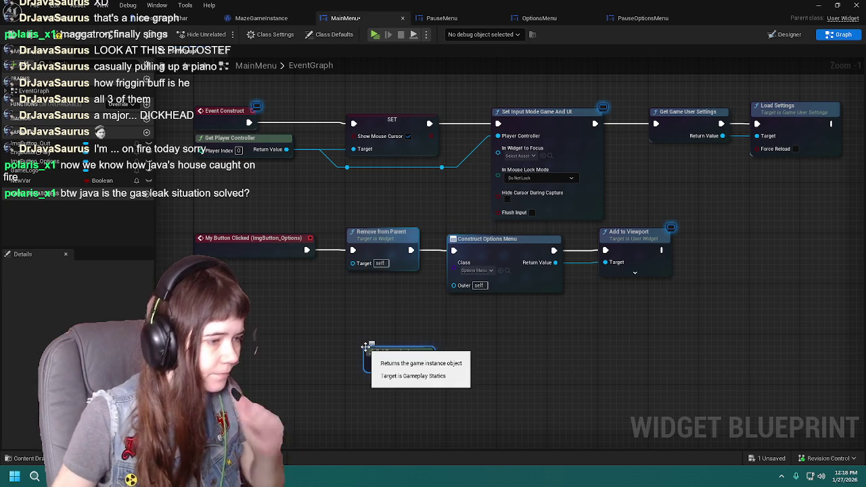
{"action": "left_click_drag", "start_coordinate": [365, 347], "coordinate": [348, 333]}
From its Return Value, add a Set Current Menu Source node with Context Sensitive off
{"action": "left_click_drag", "start_coordinate": [408, 350], "coordinate": [462, 348]}
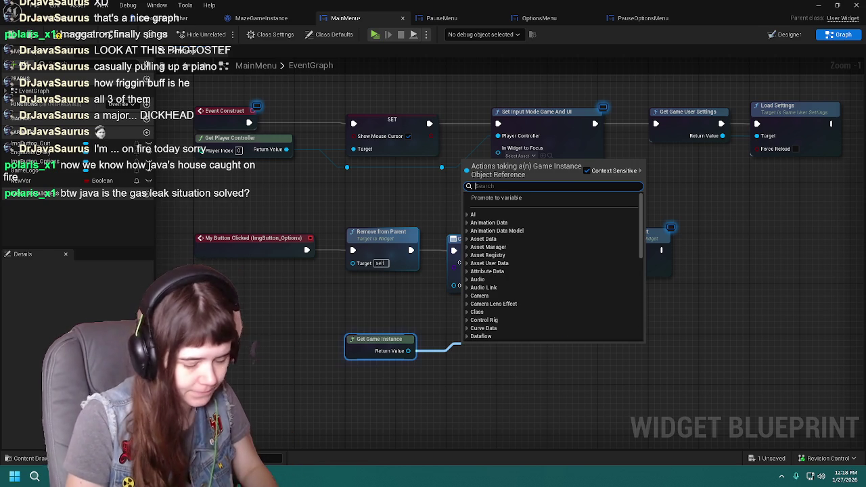
{"action": "type", "text": "set current"}
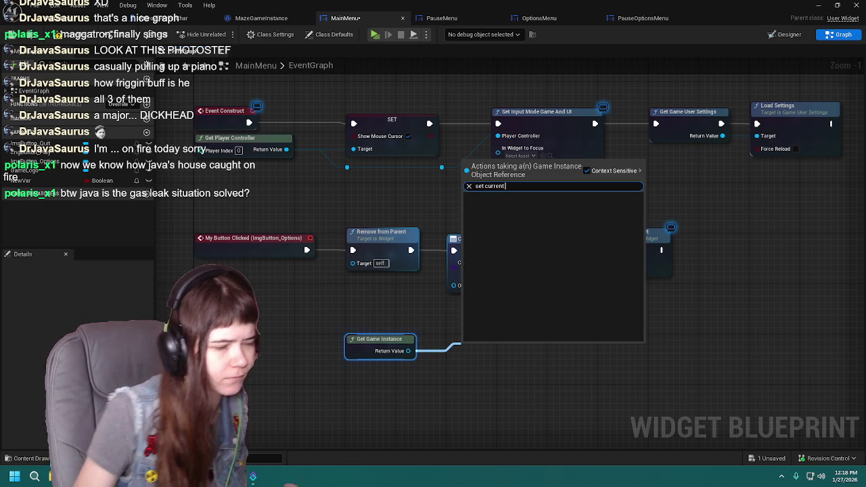
{"action": "left_click", "coordinate": [586, 170]}
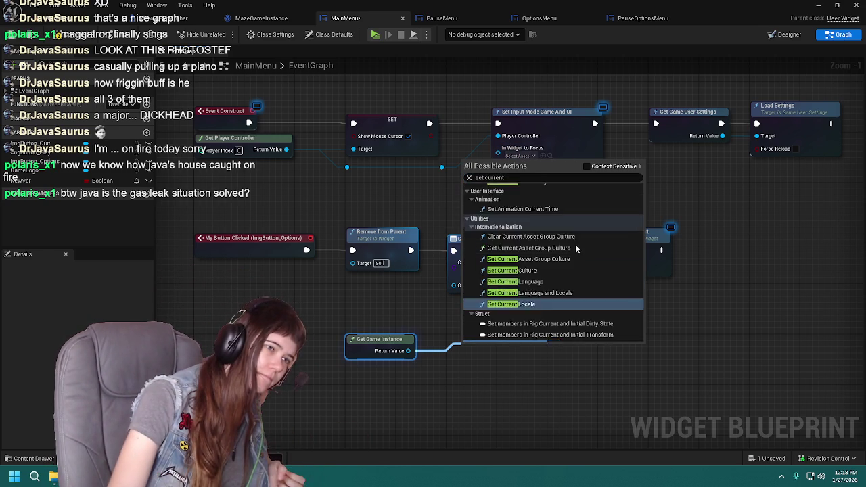
{"action": "scroll", "coordinate": [567, 318], "scroll_direction": "down", "scroll_amount": 10}
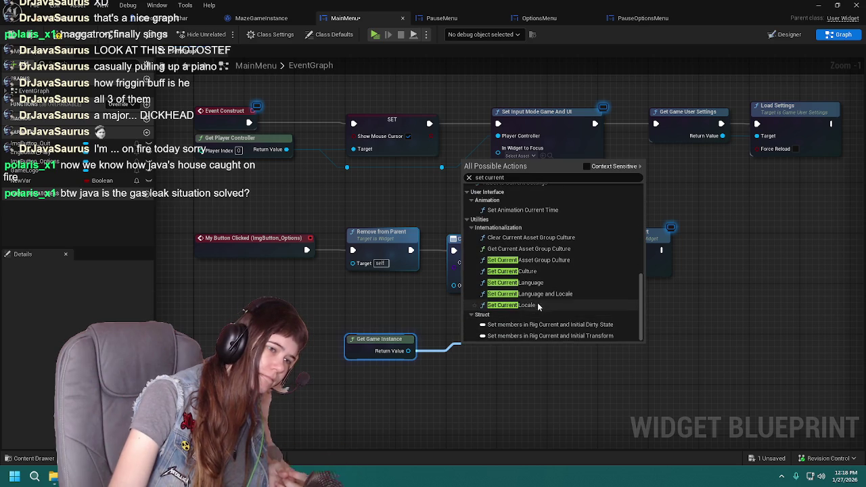
{"action": "scroll", "coordinate": [524, 291], "scroll_direction": "up", "scroll_amount": 5}
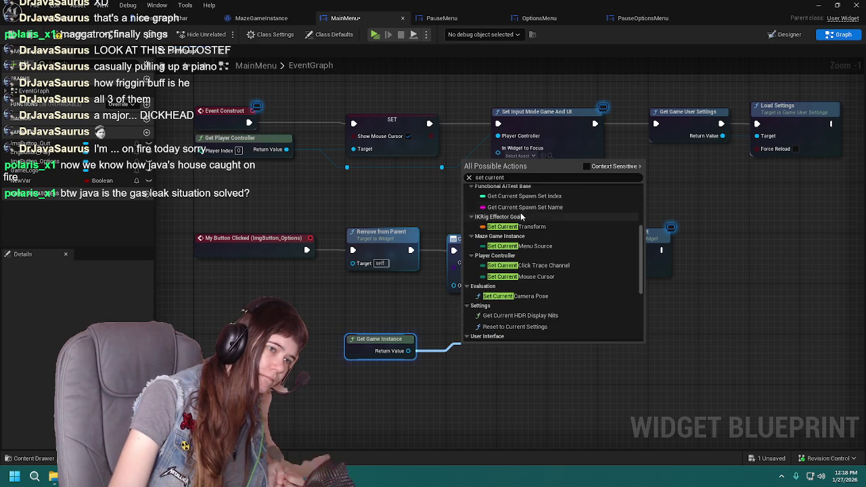
{"action": "scroll", "coordinate": [529, 292], "scroll_direction": "up", "scroll_amount": 3}
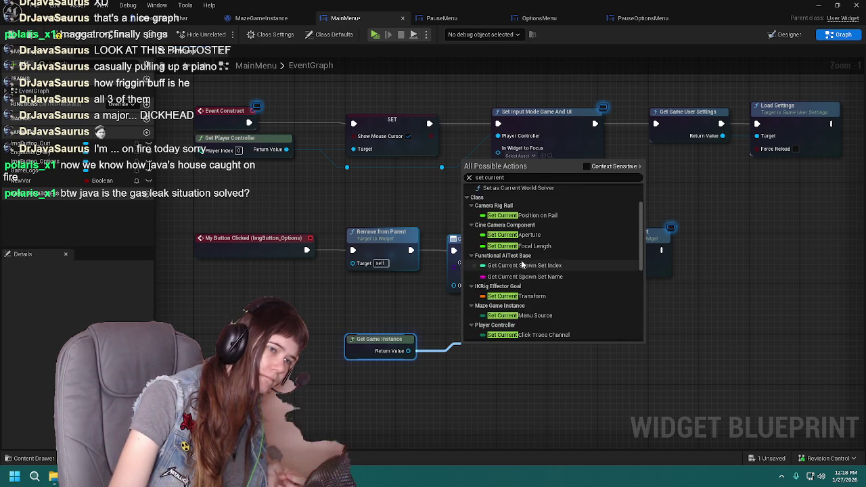
{"action": "left_click", "coordinate": [533, 286]}
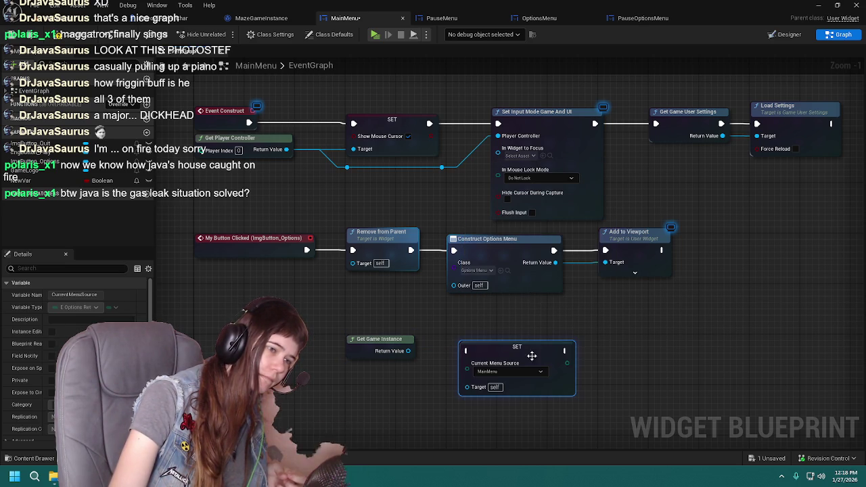
Try wiring the SET node's Target to a Maze Game Instance, cancel, and save MainMenu
{"action": "left_click", "coordinate": [390, 349]}
{"action": "left_click_drag", "start_coordinate": [386, 352], "coordinate": [407, 354]}
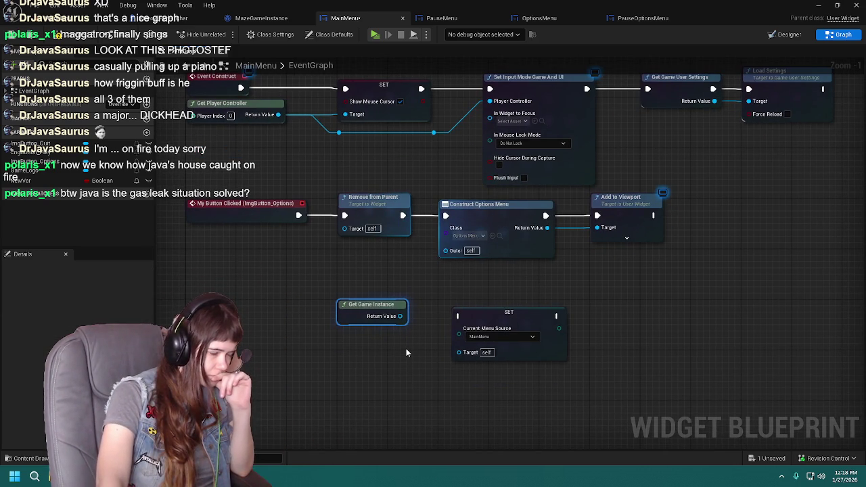
{"action": "left_click_drag", "start_coordinate": [458, 352], "coordinate": [414, 348]}
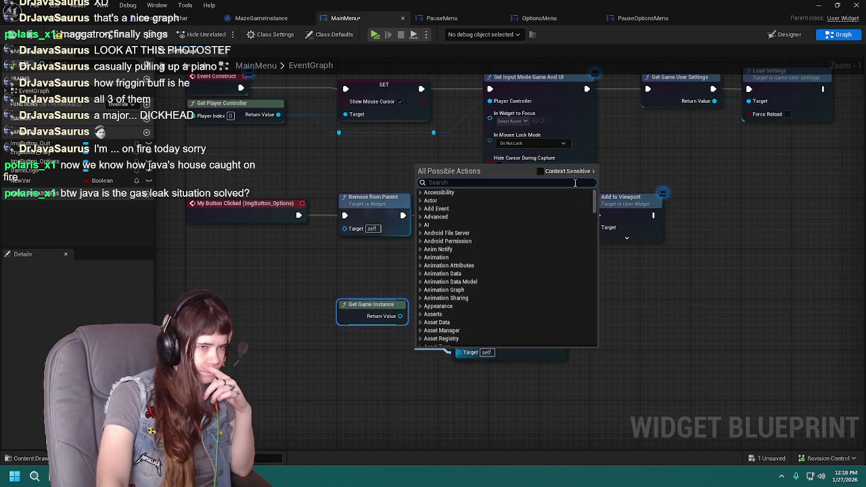
{"action": "left_click", "coordinate": [540, 171]}
{"action": "scroll", "coordinate": [438, 296], "scroll_direction": "down", "scroll_amount": 5}
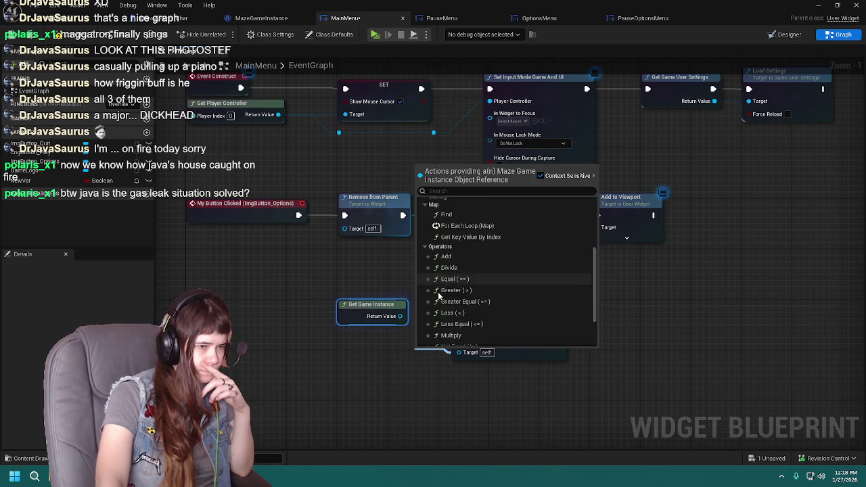
{"action": "scroll", "coordinate": [438, 295], "scroll_direction": "down", "scroll_amount": 3}
{"action": "scroll", "coordinate": [459, 331], "scroll_direction": "up", "scroll_amount": 3}
{"action": "scroll", "coordinate": [460, 331], "scroll_direction": "up", "scroll_amount": 10}
{"action": "left_click", "coordinate": [371, 359]}
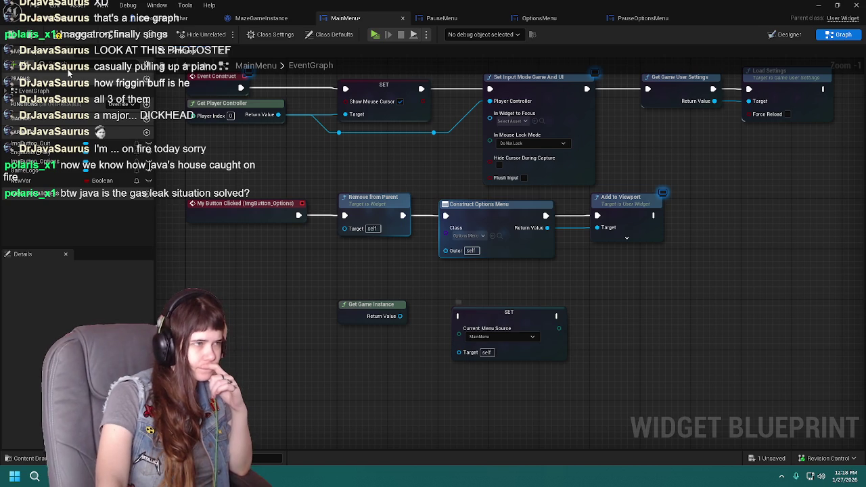
{"action": "key", "text": "ctrl+s"}
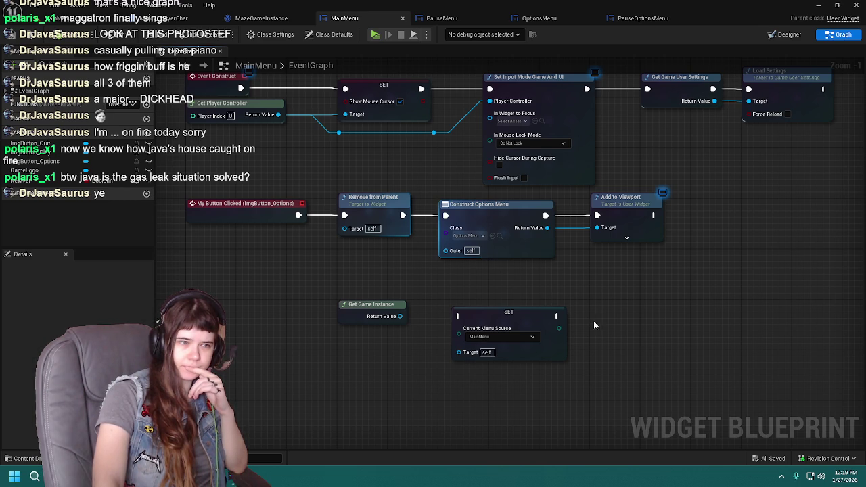
{"action": "left_click_drag", "start_coordinate": [586, 302], "coordinate": [585, 344]}
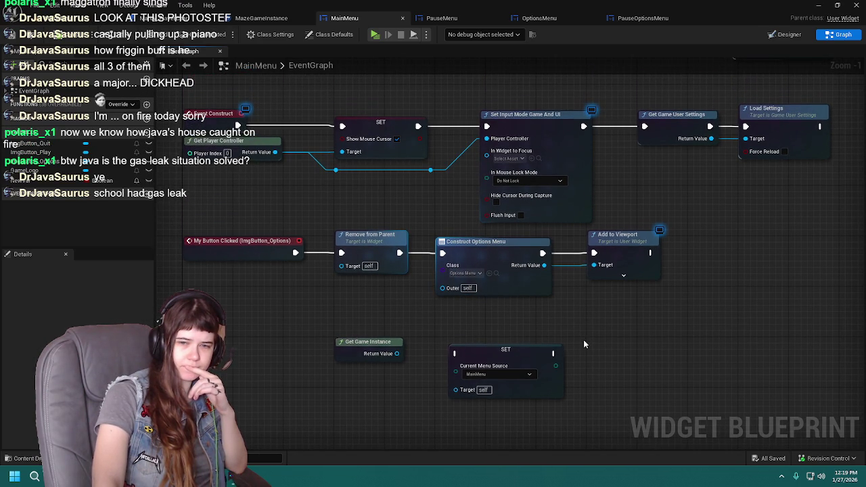
Open PauseOptionsMenu's event graph and frame the ImgButton_Back click event row
{"action": "left_click", "coordinate": [641, 19]}
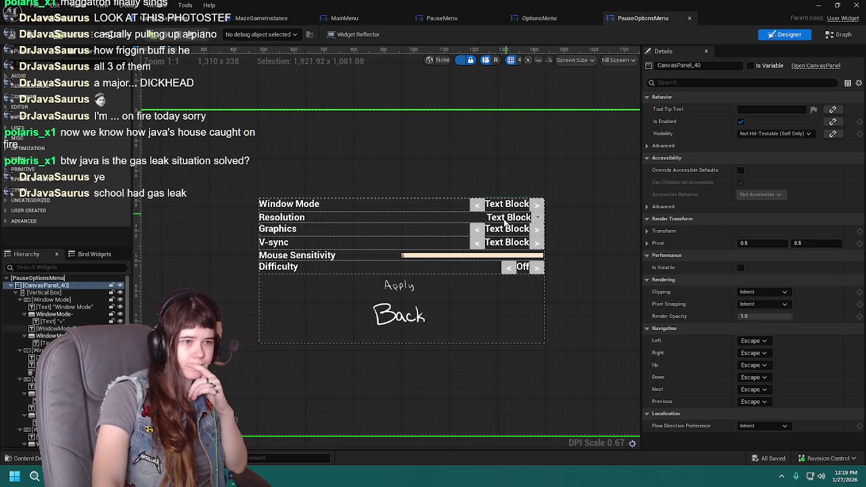
{"action": "key", "text": "shift+alt+g"}
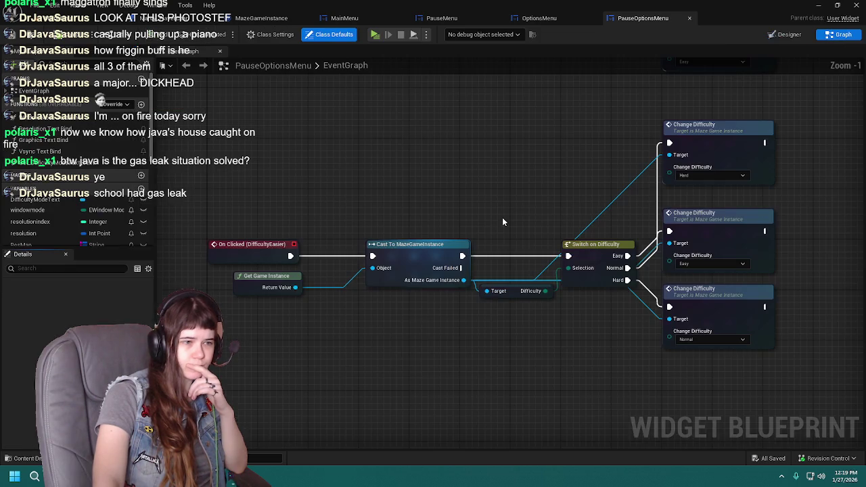
{"action": "mouse_move", "coordinate": [519, 178]}
{"action": "left_mouse_down"}
{"action": "mouse_move", "coordinate": [315, 166]}
{"action": "mouse_move", "coordinate": [407, 166]}
{"action": "left_mouse_up"}
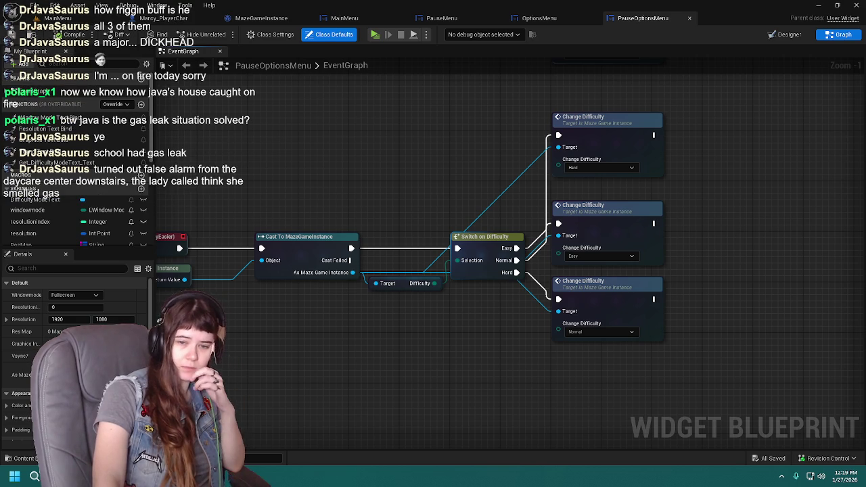
{"action": "mouse_move", "coordinate": [493, 205]}
{"action": "left_mouse_down"}
{"action": "mouse_move", "coordinate": [404, 169]}
{"action": "mouse_move", "coordinate": [440, 170]}
{"action": "left_mouse_up"}
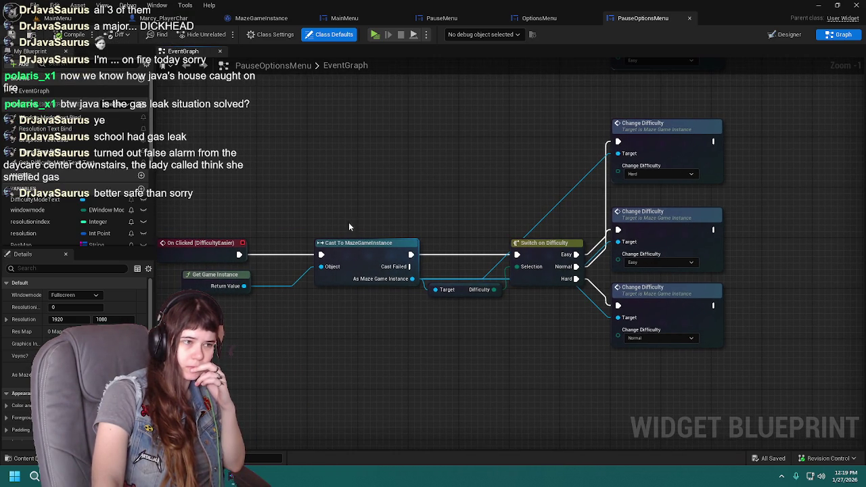
{"action": "left_click_drag", "start_coordinate": [513, 155], "coordinate": [551, 160]}
{"action": "scroll", "coordinate": [552, 160], "scroll_direction": "down", "scroll_amount": 4}
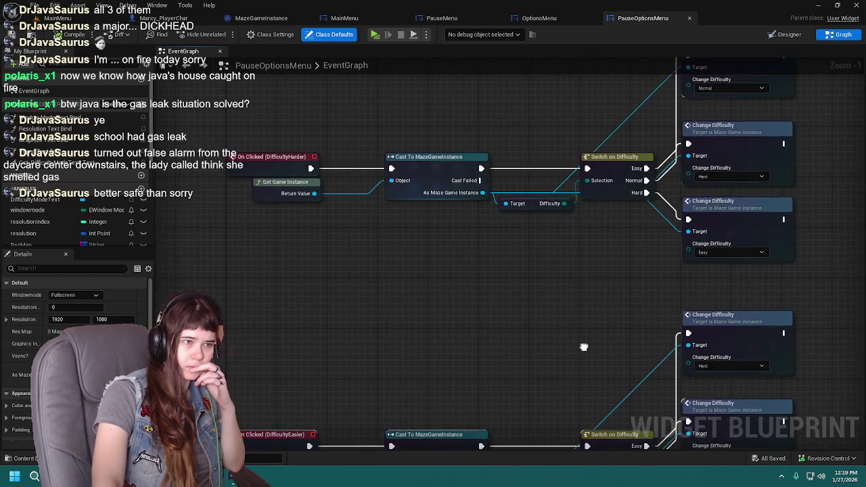
{"action": "scroll", "coordinate": [588, 187], "scroll_direction": "up", "scroll_amount": 2}
{"action": "scroll", "coordinate": [516, 154], "scroll_direction": "down", "scroll_amount": 3}
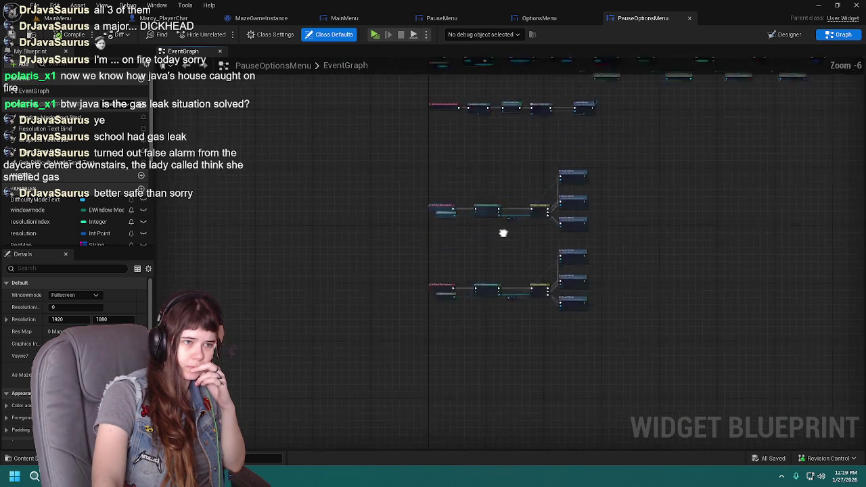
{"action": "scroll", "coordinate": [510, 234], "scroll_direction": "up", "scroll_amount": 4}
{"action": "scroll", "coordinate": [467, 249], "scroll_direction": "up", "scroll_amount": 1}
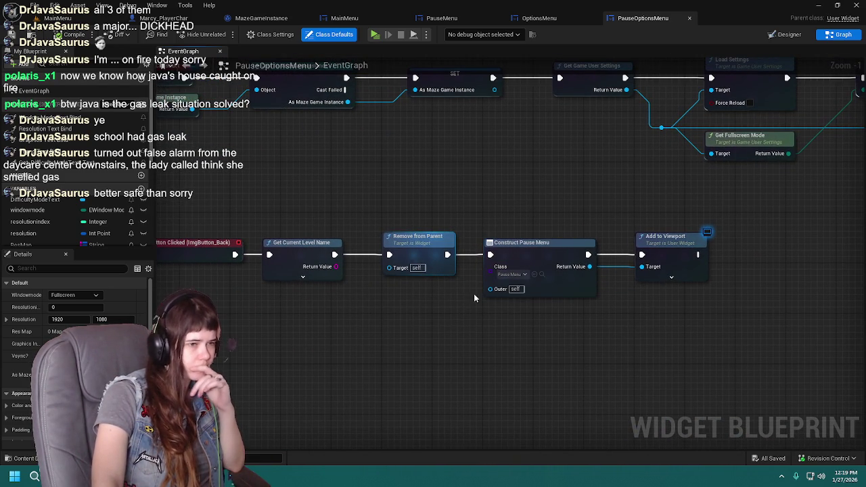
Add a Get Game Instance node below the Back button row
{"action": "right_click", "coordinate": [474, 352]}
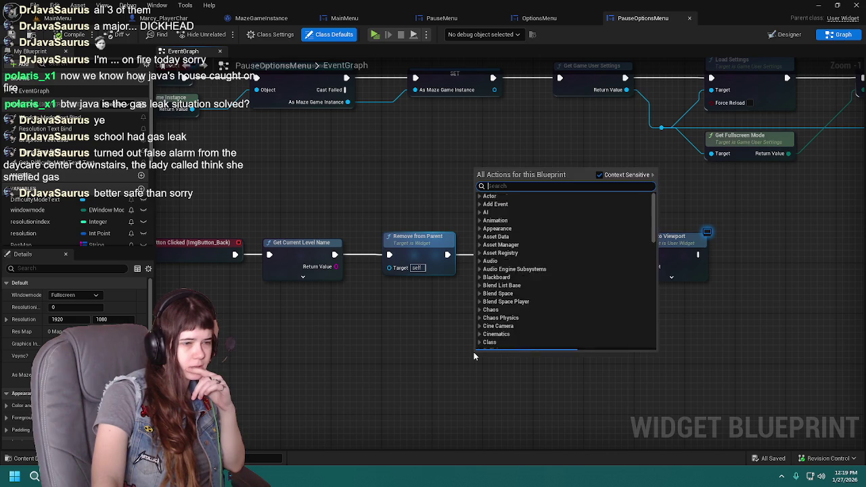
{"action": "type", "text": "get game instance"}
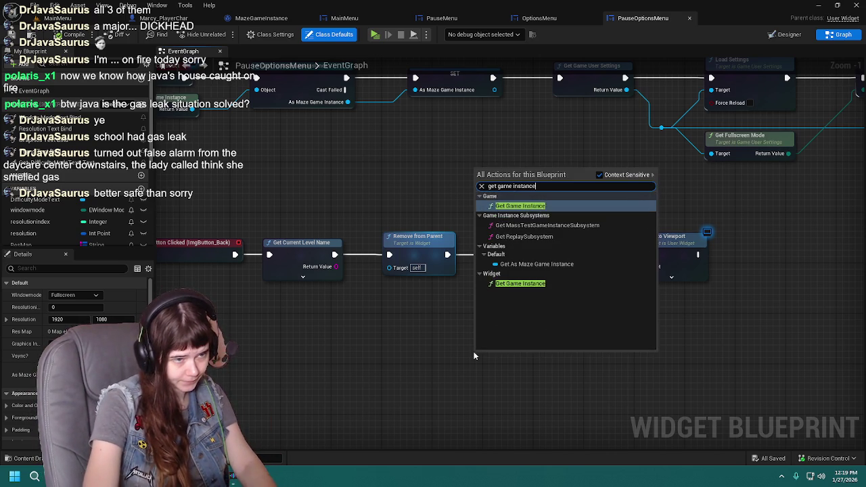
{"action": "key", "text": "Return"}
{"action": "mouse_move", "coordinate": [512, 363]}
{"action": "left_mouse_down"}
{"action": "mouse_move", "coordinate": [437, 363]}
{"action": "mouse_move", "coordinate": [422, 372]}
{"action": "mouse_move", "coordinate": [509, 366]}
{"action": "left_mouse_up"}
With Context Sensitive off, search 'get currentm' and add a Get Current Menu Source node
{"action": "type", "text": "get"}
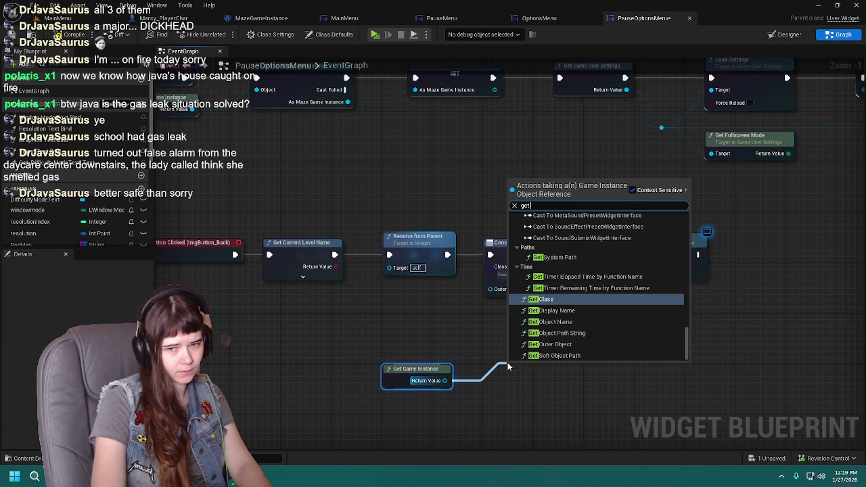
{"action": "type", "text": " cu"}
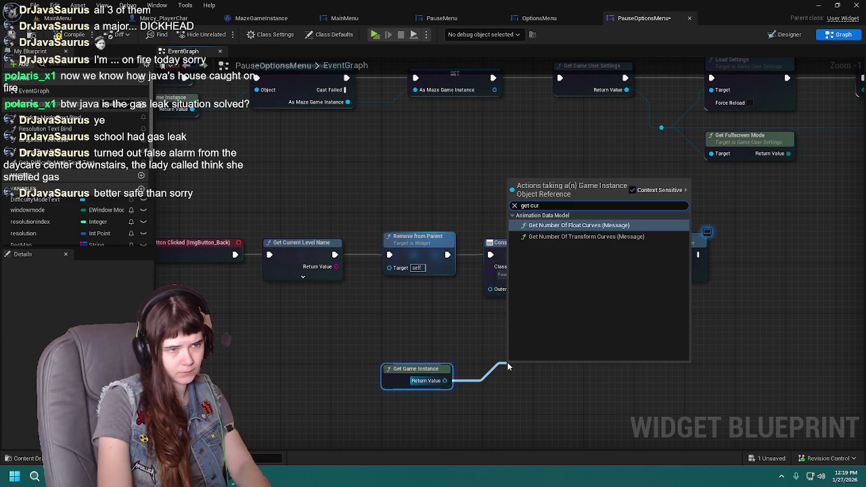
{"action": "type", "text": "rent"}
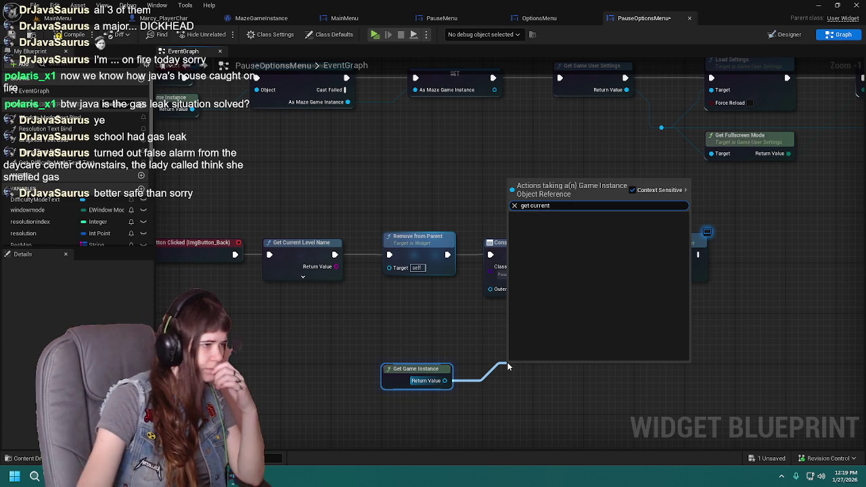
{"action": "left_click", "coordinate": [632, 189]}
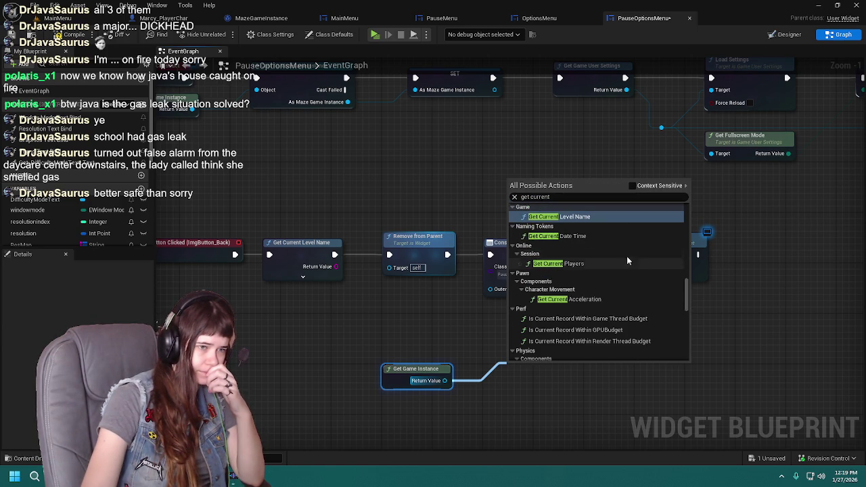
{"action": "scroll", "coordinate": [634, 259], "scroll_direction": "up", "scroll_amount": 4}
{"action": "scroll", "coordinate": [588, 272], "scroll_direction": "up", "scroll_amount": 6}
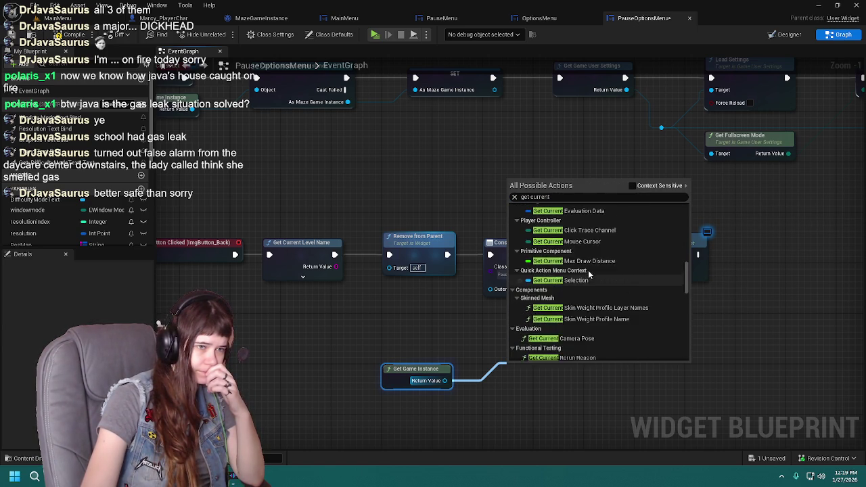
{"action": "scroll", "coordinate": [591, 283], "scroll_direction": "up", "scroll_amount": 6}
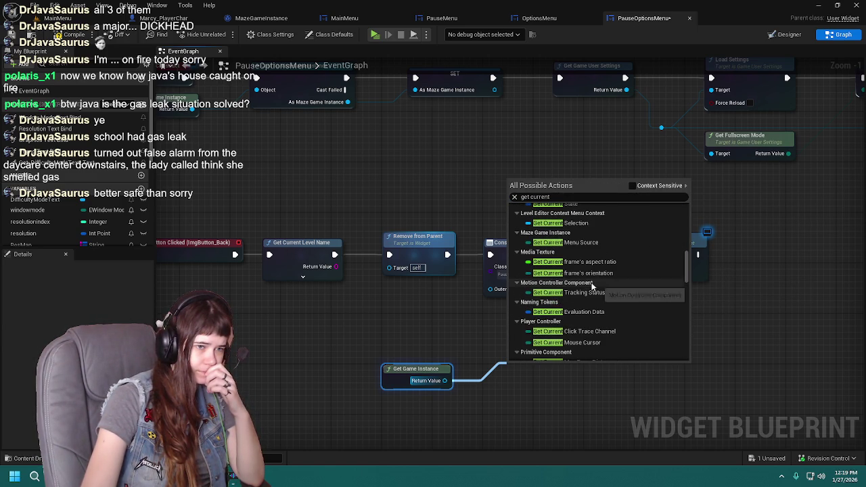
{"action": "scroll", "coordinate": [600, 249], "scroll_direction": "up", "scroll_amount": 7}
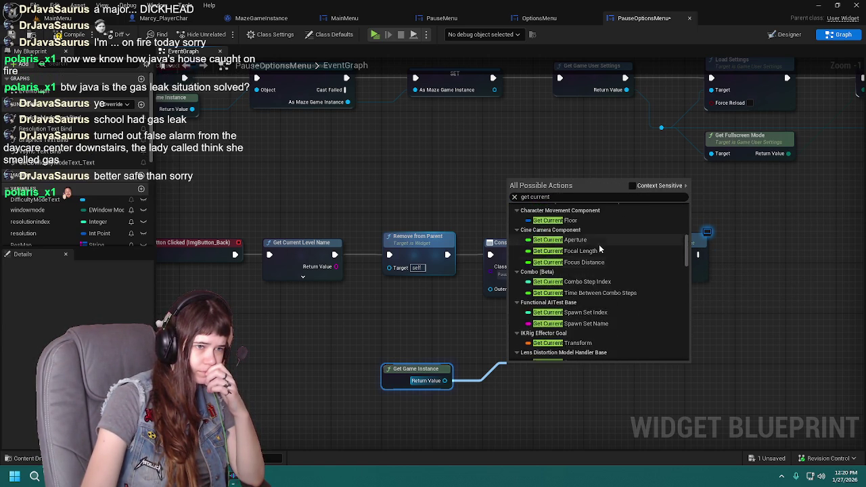
{"action": "scroll", "coordinate": [600, 249], "scroll_direction": "up", "scroll_amount": 4}
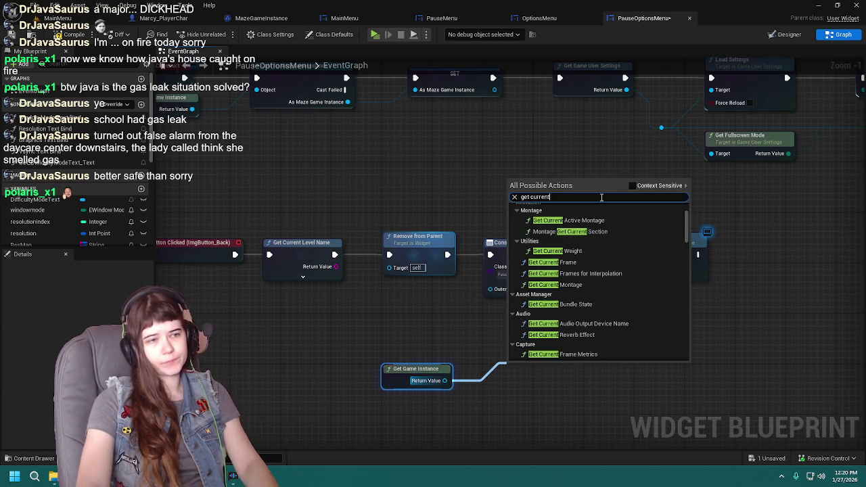
{"action": "type", "text": "m"}
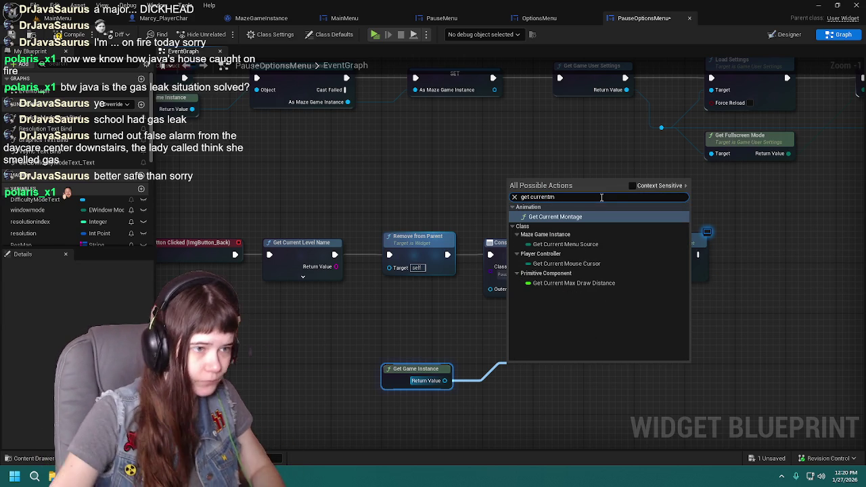
{"action": "left_click", "coordinate": [601, 245]}
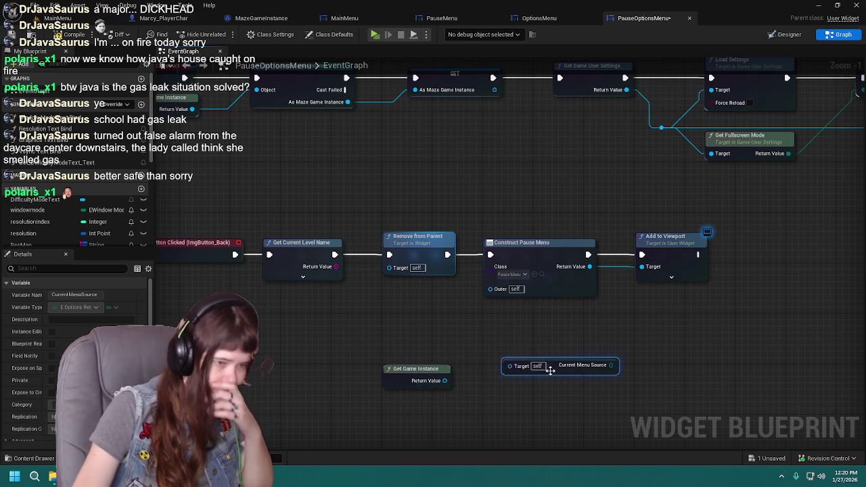
Save the blueprint and move Current Menu Source beside Get Game Instance
{"action": "key", "text": "ctrl+s"}
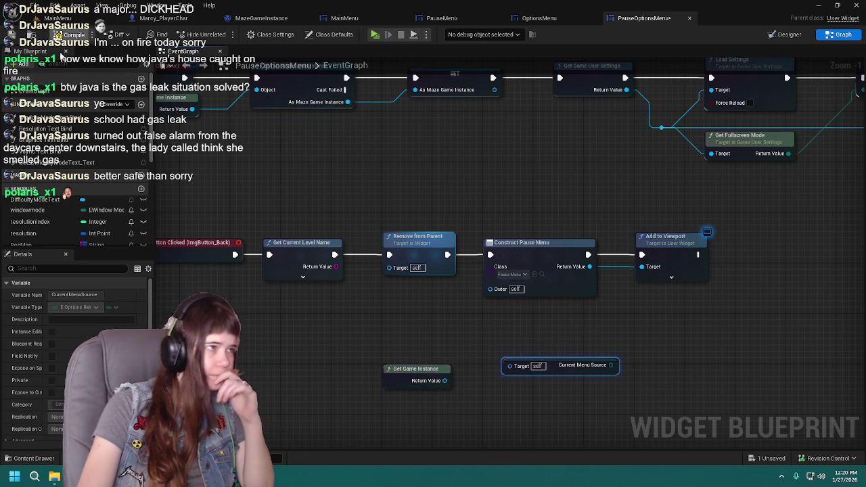
{"action": "mouse_move", "coordinate": [556, 324]}
{"action": "left_mouse_down"}
{"action": "mouse_move", "coordinate": [538, 350]}
{"action": "mouse_move", "coordinate": [539, 331]}
{"action": "left_mouse_up"}
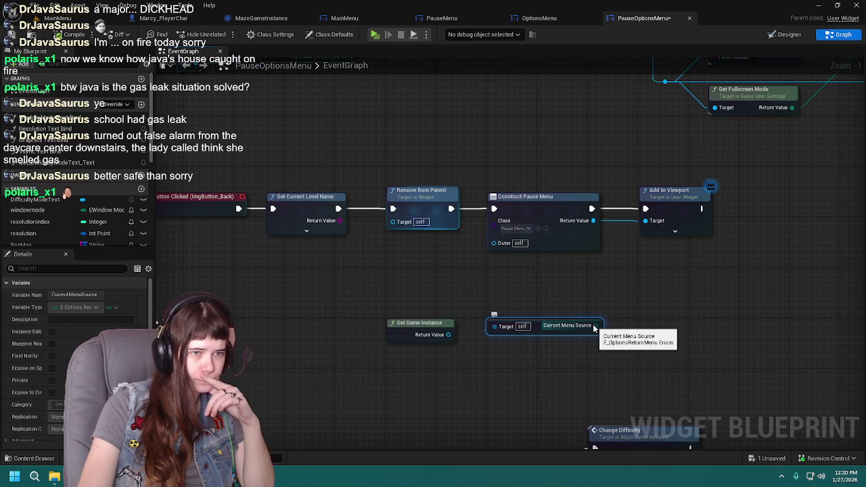
{"action": "left_click_drag", "start_coordinate": [566, 284], "coordinate": [546, 297]}
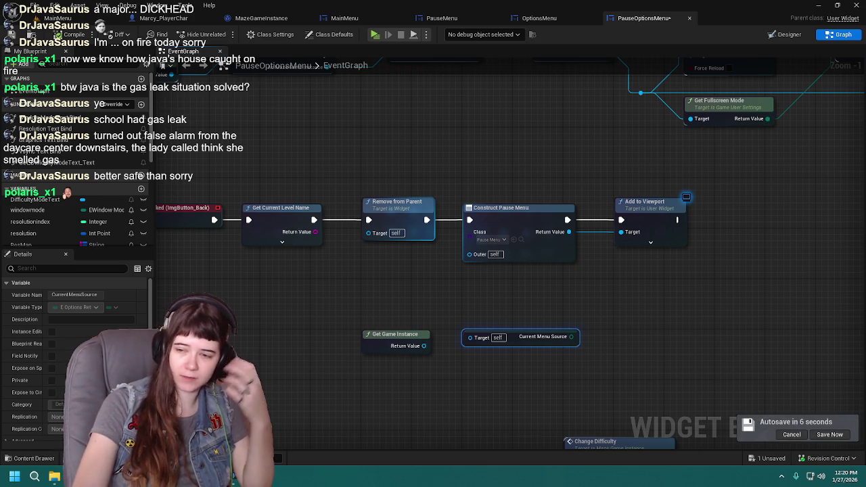
Drag Get Game Instance's Return Value toward the Current Menu Source Target pin
{"action": "left_click", "coordinate": [463, 292]}
{"action": "mouse_move", "coordinate": [454, 295]}
{"action": "left_mouse_down"}
{"action": "mouse_move", "coordinate": [552, 318]}
{"action": "mouse_move", "coordinate": [369, 258]}
{"action": "mouse_move", "coordinate": [454, 387]}
{"action": "mouse_move", "coordinate": [325, 437]}
{"action": "mouse_move", "coordinate": [12, 486]}
{"action": "left_mouse_up"}
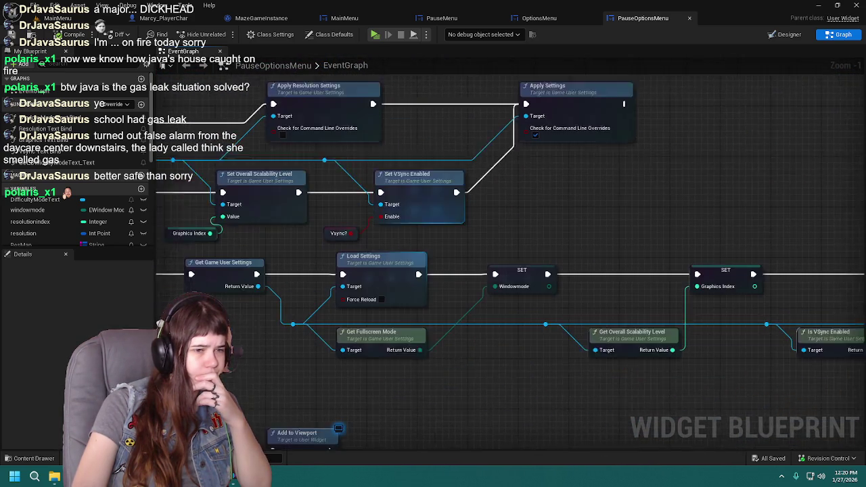
{"action": "left_click_drag", "start_coordinate": [343, 459], "coordinate": [286, 427]}
{"action": "mouse_move", "coordinate": [754, 384]}
{"action": "left_mouse_down"}
{"action": "mouse_move", "coordinate": [582, 339]}
{"action": "mouse_move", "coordinate": [590, 226]}
{"action": "mouse_move", "coordinate": [377, 314]}
{"action": "mouse_move", "coordinate": [453, 297]}
{"action": "mouse_move", "coordinate": [425, 242]}
{"action": "mouse_move", "coordinate": [420, 134]}
{"action": "mouse_move", "coordinate": [459, 315]}
{"action": "mouse_move", "coordinate": [505, 272]}
{"action": "left_mouse_up"}
{"action": "mouse_move", "coordinate": [400, 305]}
{"action": "left_mouse_down"}
{"action": "mouse_move", "coordinate": [444, 258]}
{"action": "mouse_move", "coordinate": [410, 257]}
{"action": "left_mouse_up"}
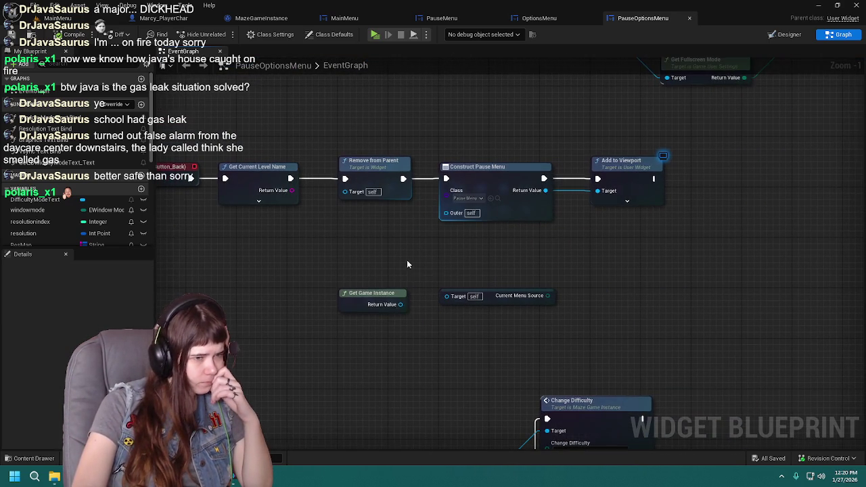
{"action": "left_click_drag", "start_coordinate": [401, 305], "coordinate": [448, 300]}
{"action": "scroll", "coordinate": [499, 184], "scroll_direction": "down", "scroll_amount": 5}
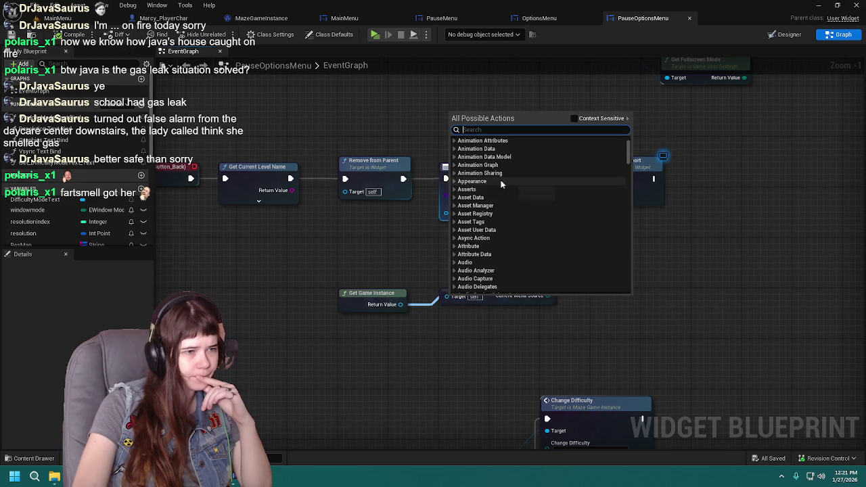
Add a Select node from the context-sensitive actions, then delete it
{"action": "scroll", "coordinate": [499, 188], "scroll_direction": "down", "scroll_amount": 2}
{"action": "left_click", "coordinate": [606, 119]}
{"action": "scroll", "coordinate": [505, 223], "scroll_direction": "down", "scroll_amount": 2}
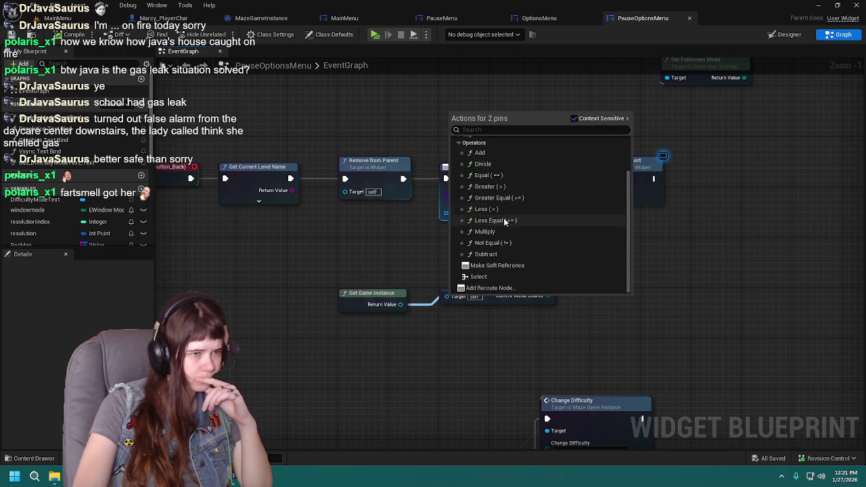
{"action": "left_click", "coordinate": [504, 275]}
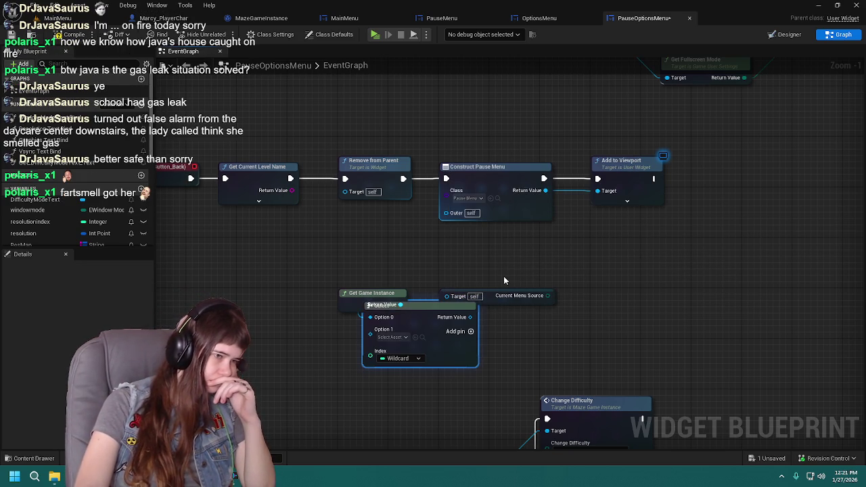
{"action": "left_click_drag", "start_coordinate": [410, 313], "coordinate": [641, 300]}
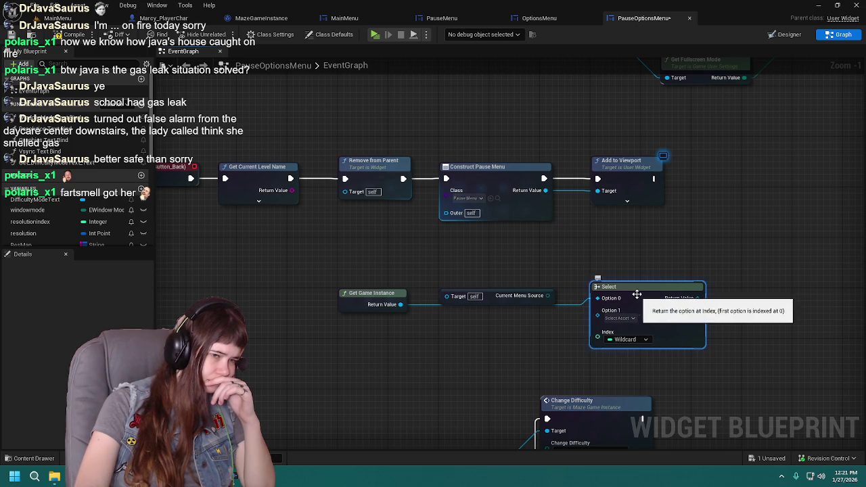
{"action": "key", "text": "Delete"}
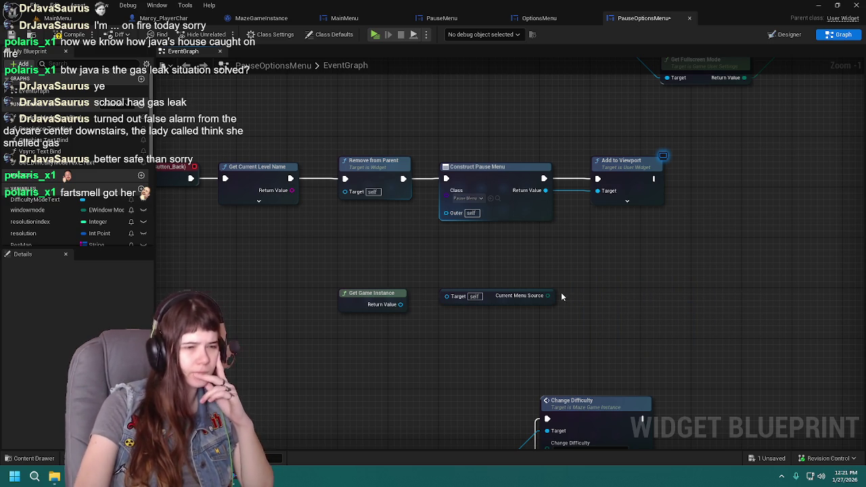
Add a reroute node on the Current Menu Source wire, then delete it
{"action": "left_click_drag", "start_coordinate": [548, 296], "coordinate": [592, 277]}
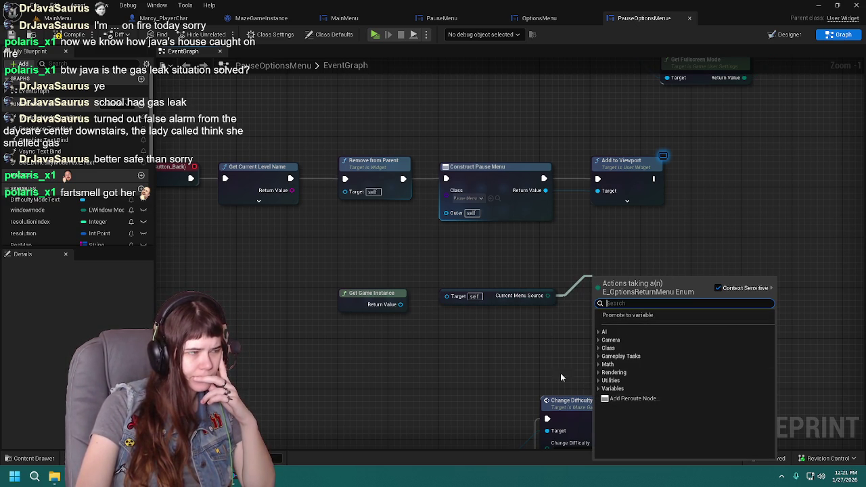
{"action": "left_click", "coordinate": [630, 399]}
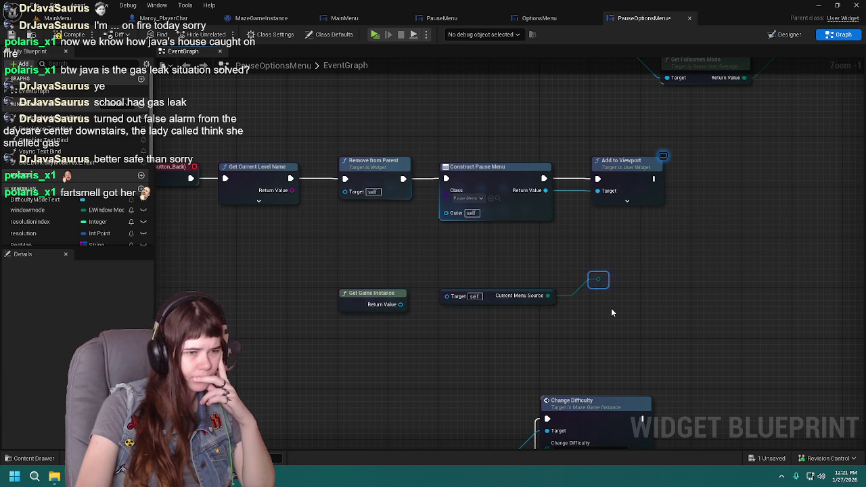
{"action": "key", "text": "Delete"}
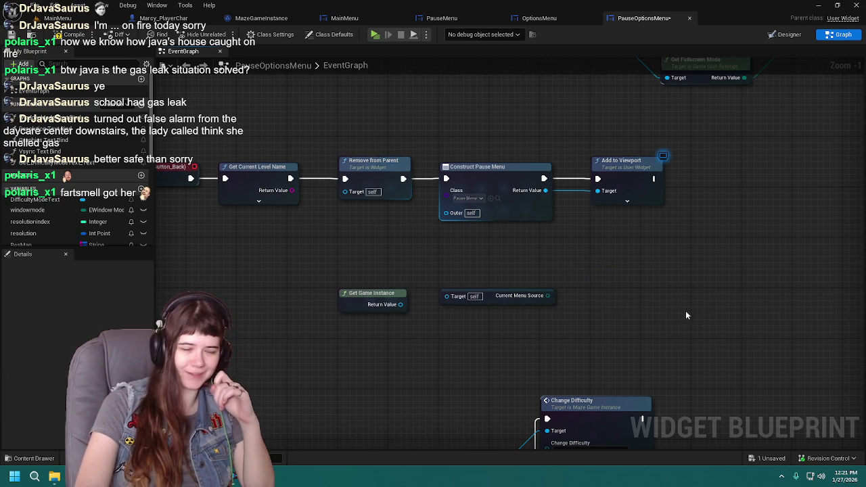
Compile and save PauseOptionsMenu, then switch to the Marcy_PlayerChar blueprint
{"action": "left_click", "coordinate": [74, 35]}
{"action": "left_click", "coordinate": [12, 35]}
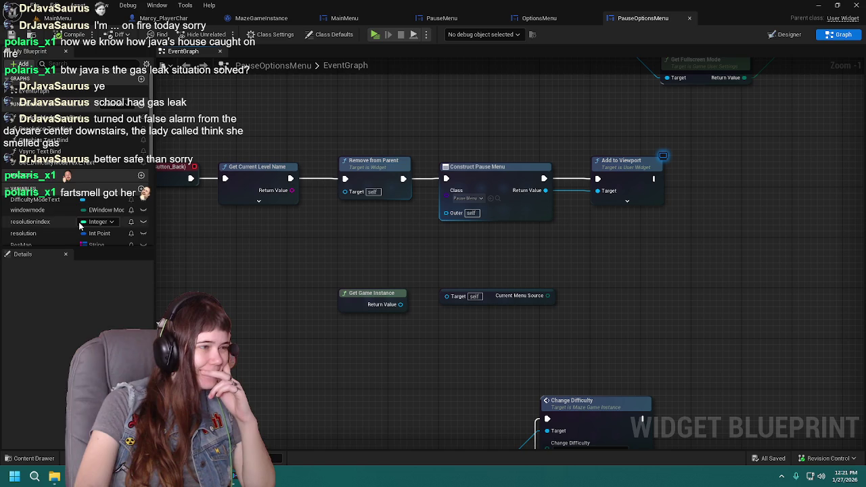
{"action": "scroll", "coordinate": [80, 227], "scroll_direction": "down", "scroll_amount": 5}
{"action": "scroll", "coordinate": [81, 228], "scroll_direction": "down", "scroll_amount": 3}
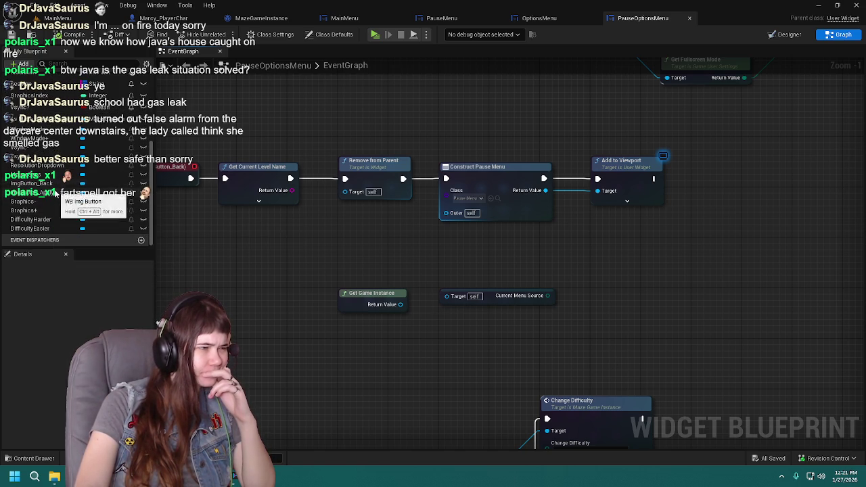
{"action": "mouse_move", "coordinate": [482, 269]}
{"action": "left_mouse_down"}
{"action": "mouse_move", "coordinate": [440, 275]}
{"action": "mouse_move", "coordinate": [546, 344]}
{"action": "mouse_move", "coordinate": [533, 355]}
{"action": "mouse_move", "coordinate": [492, 293]}
{"action": "left_mouse_up"}
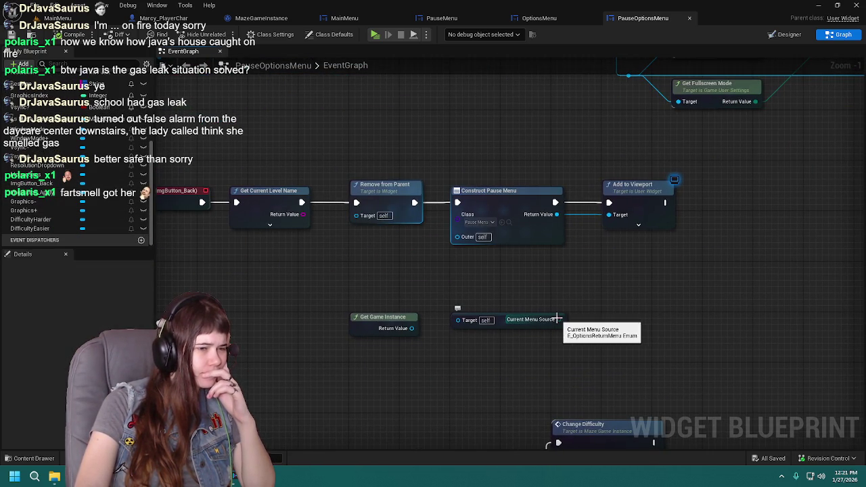
{"action": "left_click_drag", "start_coordinate": [556, 286], "coordinate": [520, 277]}
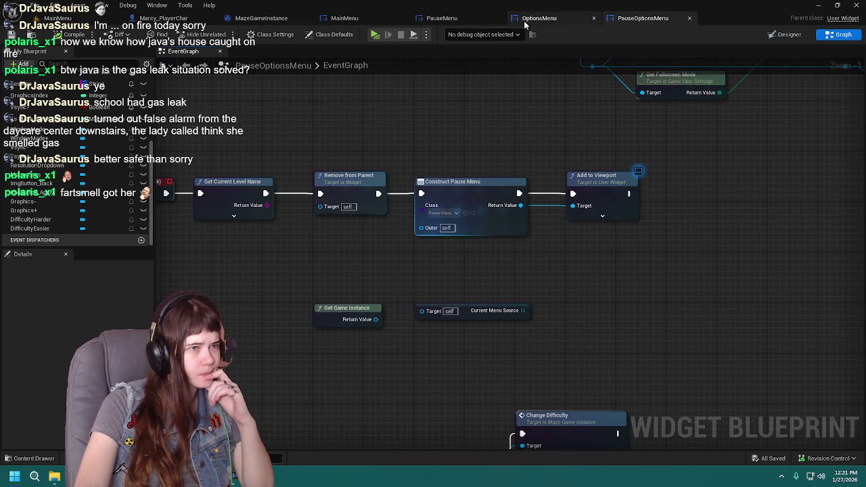
{"action": "left_click", "coordinate": [195, 20]}
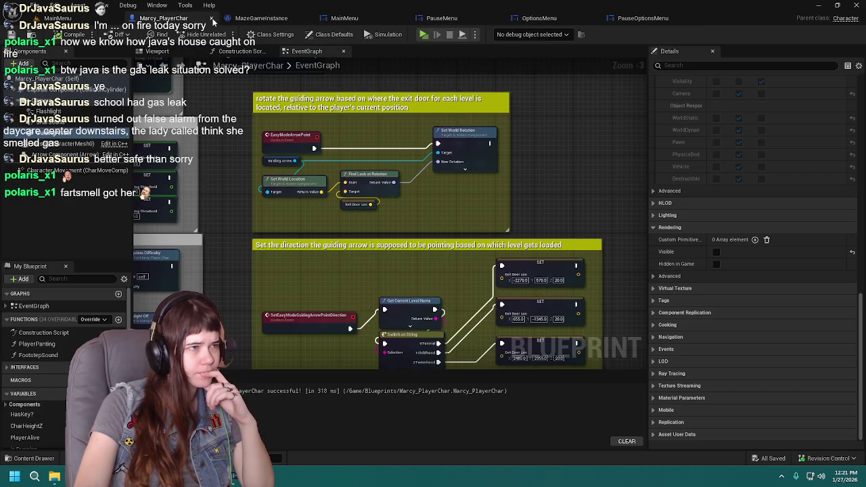
Close Marcy_PlayerChar and return to the MazeGameInstance event graph
{"action": "left_click", "coordinate": [212, 18]}
{"action": "left_click", "coordinate": [169, 18]}
{"action": "scroll", "coordinate": [439, 302], "scroll_direction": "up", "scroll_amount": 1}
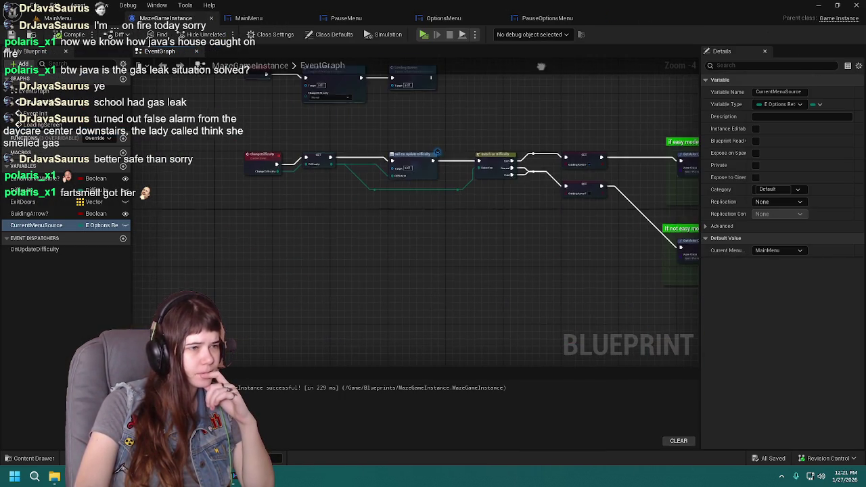
{"action": "left_click_drag", "start_coordinate": [404, 258], "coordinate": [359, 207]}
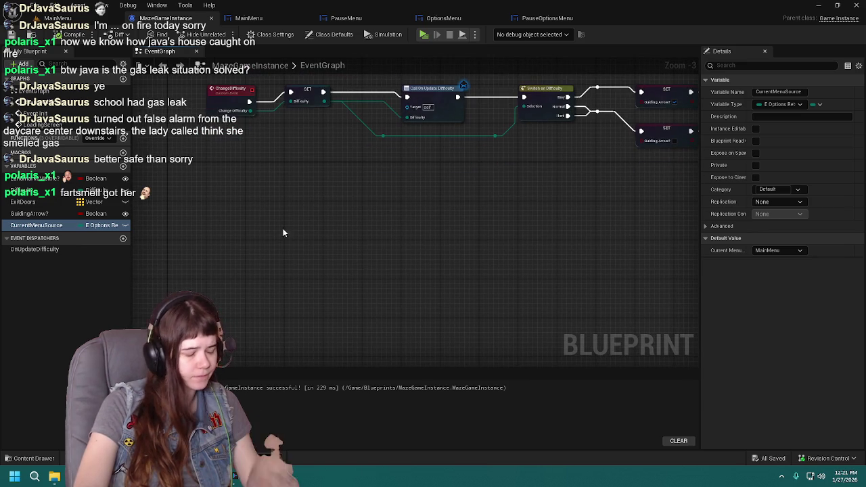
Place a test SET CurrentMenuSource node, then delete it without connecting anything
{"action": "mouse_move", "coordinate": [37, 227]}
{"action": "left_mouse_down"}
{"action": "mouse_move", "coordinate": [309, 302]}
{"action": "mouse_move", "coordinate": [325, 271]}
{"action": "left_mouse_up"}
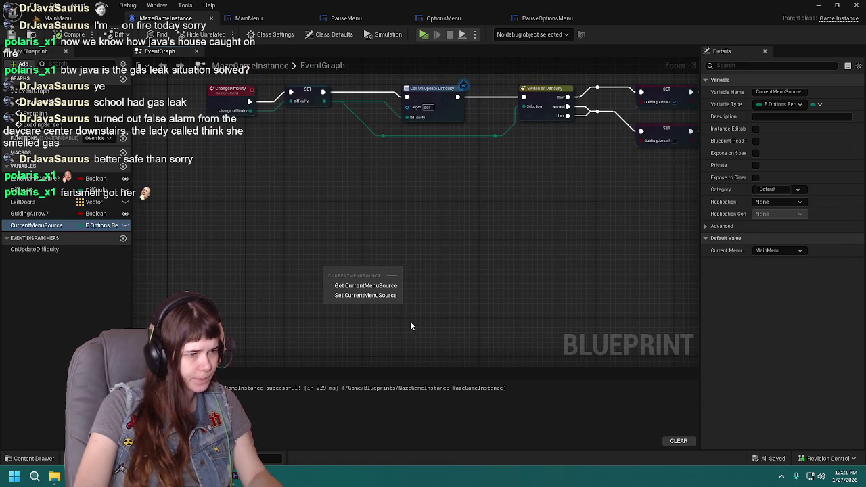
{"action": "left_click", "coordinate": [365, 295]}
{"action": "left_click_drag", "start_coordinate": [357, 271], "coordinate": [400, 214]}
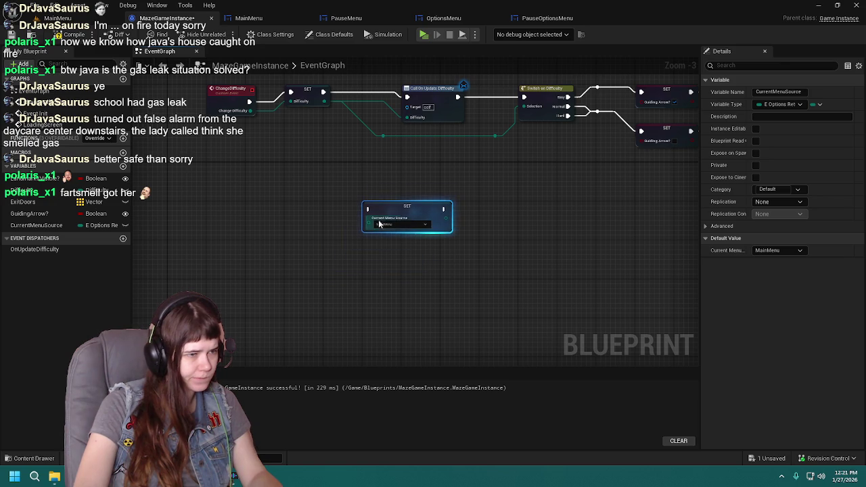
{"action": "scroll", "coordinate": [326, 227], "scroll_direction": "up", "scroll_amount": 2}
{"action": "left_click_drag", "start_coordinate": [405, 253], "coordinate": [373, 257]}
{"action": "left_click", "coordinate": [331, 251]}
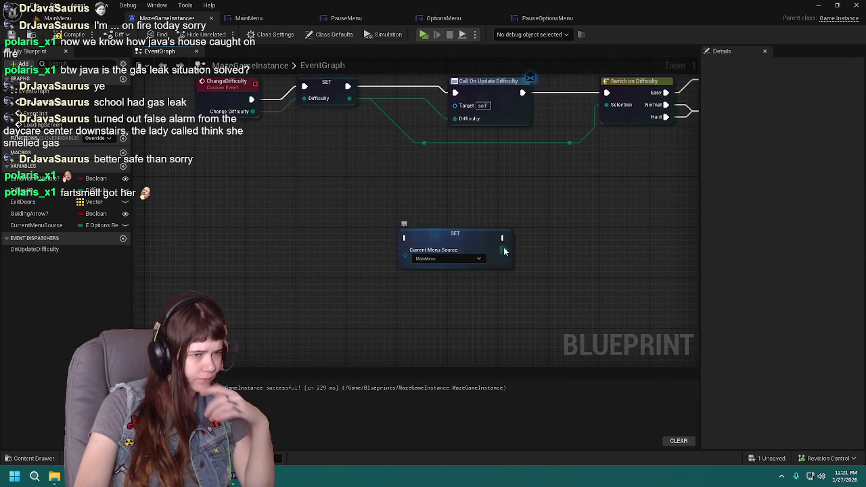
{"action": "left_click_drag", "start_coordinate": [504, 251], "coordinate": [550, 249]}
{"action": "left_click", "coordinate": [455, 306]}
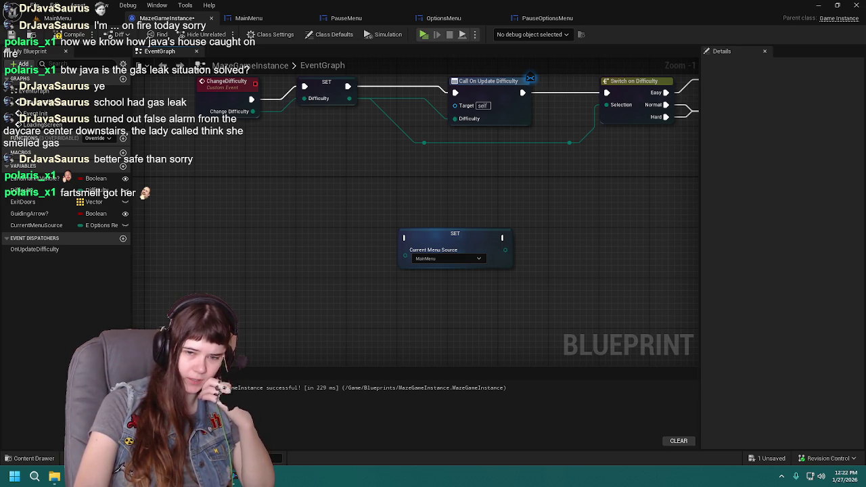
{"action": "left_click_drag", "start_coordinate": [401, 218], "coordinate": [443, 237]}
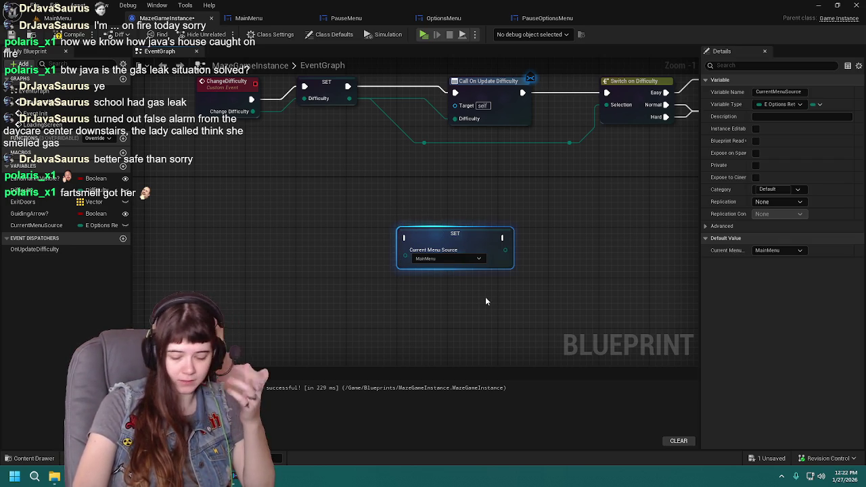
{"action": "key", "text": "Delete"}
Look over the Switch on Difficulty nodes, then bring up the PauseMenu widget designer
{"action": "mouse_move", "coordinate": [485, 301]}
{"action": "left_mouse_down"}
{"action": "mouse_move", "coordinate": [432, 292]}
{"action": "mouse_move", "coordinate": [427, 322]}
{"action": "left_mouse_up"}
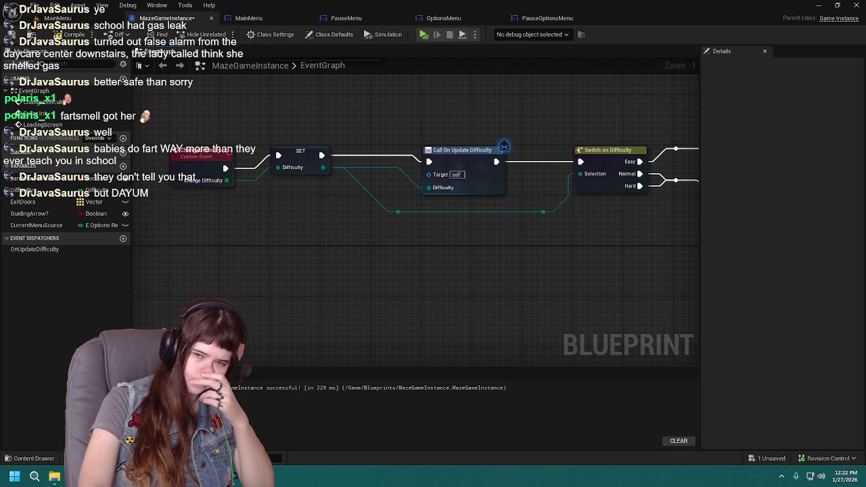
{"action": "mouse_move", "coordinate": [640, 277]}
{"action": "left_mouse_down"}
{"action": "mouse_move", "coordinate": [588, 253]}
{"action": "mouse_move", "coordinate": [516, 302]}
{"action": "mouse_move", "coordinate": [230, 255]}
{"action": "mouse_move", "coordinate": [572, 246]}
{"action": "mouse_move", "coordinate": [599, 272]}
{"action": "left_mouse_up"}
{"action": "left_click", "coordinate": [345, 18]}
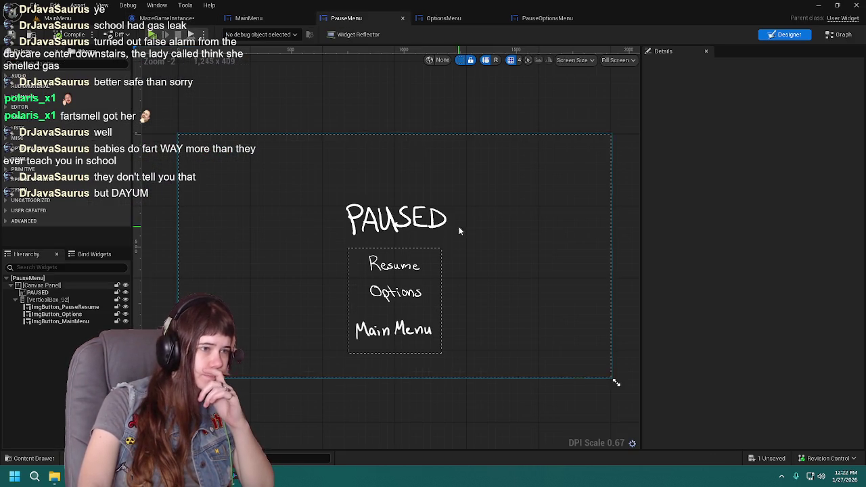
Add a Get Game Instance node to PauseMenu's event graph
{"action": "left_click", "coordinate": [839, 34]}
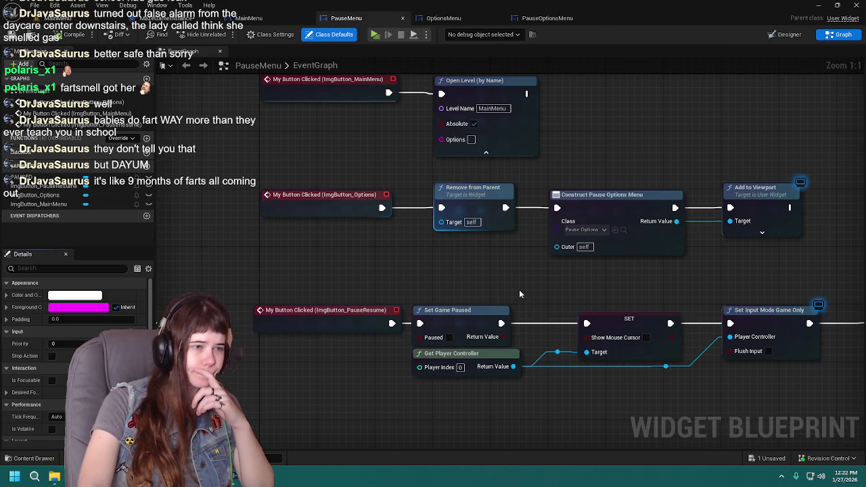
{"action": "scroll", "coordinate": [412, 159], "scroll_direction": "down", "scroll_amount": 3}
{"action": "right_click", "coordinate": [326, 312]}
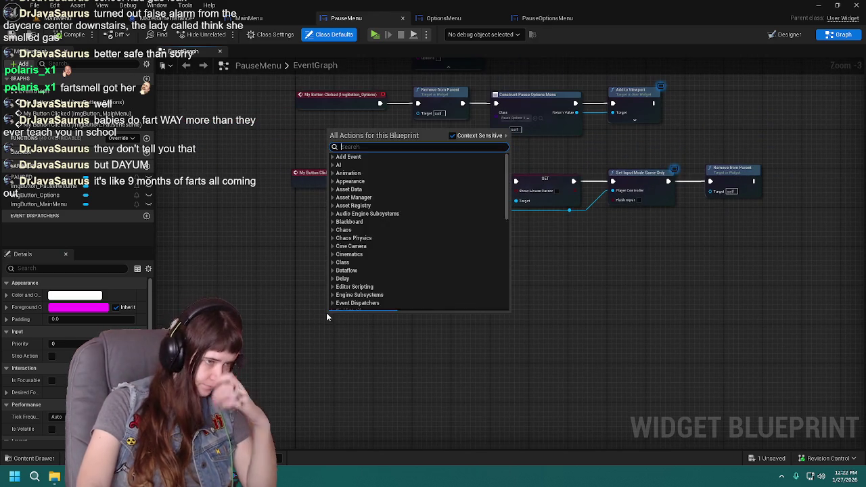
{"action": "type", "text": "get"}
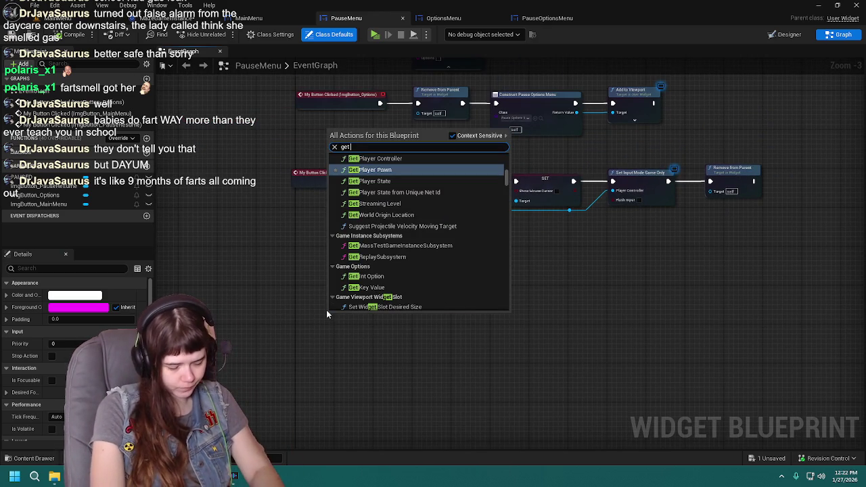
{"action": "type", "text": " game insan"}
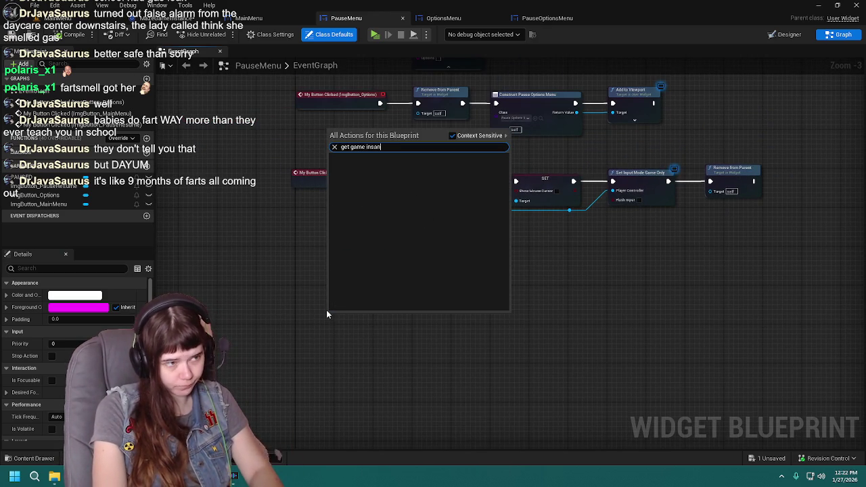
{"action": "key", "text": "BackSpace"}
{"action": "type", "text": "tance"}
{"action": "key", "text": "Return"}
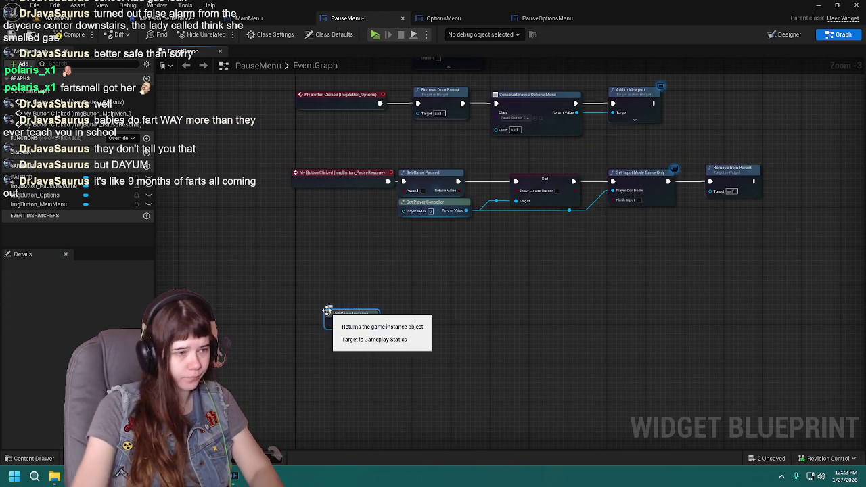
{"action": "scroll", "coordinate": [350, 306], "scroll_direction": "up", "scroll_amount": 1}
{"action": "mouse_move", "coordinate": [340, 318]}
{"action": "left_mouse_down"}
{"action": "mouse_move", "coordinate": [307, 291]}
{"action": "mouse_move", "coordinate": [403, 317]}
{"action": "left_mouse_up"}
Add a Set Current Menu Source node with Context Sensitive off, then save PauseMenu
{"action": "type", "text": "set current"}
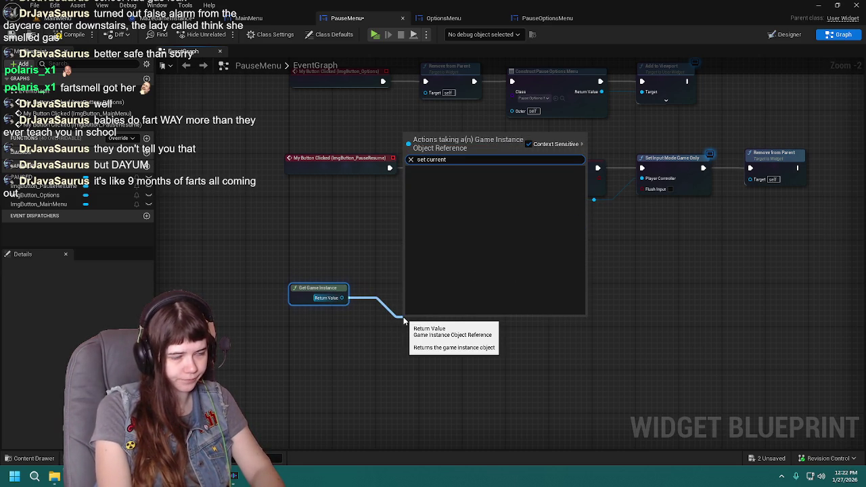
{"action": "left_click", "coordinate": [561, 145]}
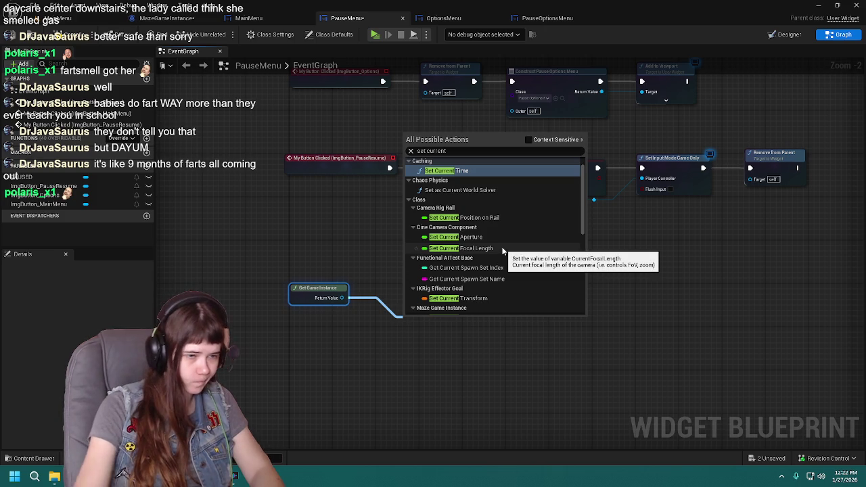
{"action": "scroll", "coordinate": [503, 250], "scroll_direction": "up", "scroll_amount": 1}
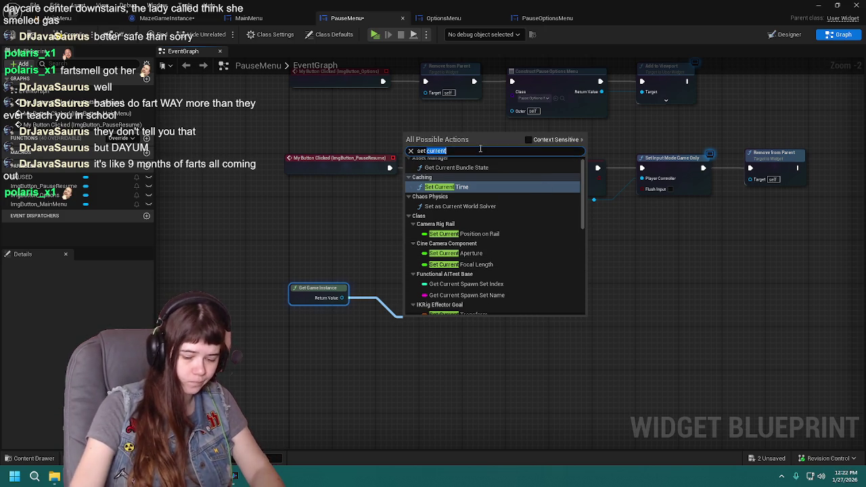
{"action": "type", "text": "menu"}
{"action": "key", "text": "Return"}
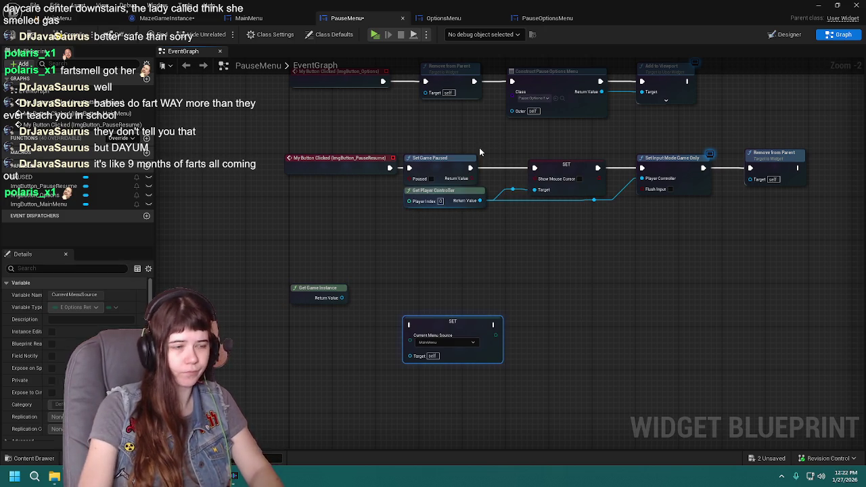
{"action": "scroll", "coordinate": [353, 310], "scroll_direction": "up", "scroll_amount": 2}
{"action": "mouse_move", "coordinate": [473, 329]}
{"action": "left_mouse_down"}
{"action": "mouse_move", "coordinate": [482, 283]}
{"action": "mouse_move", "coordinate": [491, 283]}
{"action": "left_mouse_up"}
{"action": "scroll", "coordinate": [409, 282], "scroll_direction": "down", "scroll_amount": 1}
{"action": "mouse_move", "coordinate": [400, 277]}
{"action": "left_mouse_down"}
{"action": "mouse_move", "coordinate": [391, 325]}
{"action": "mouse_move", "coordinate": [377, 296]}
{"action": "left_mouse_up"}
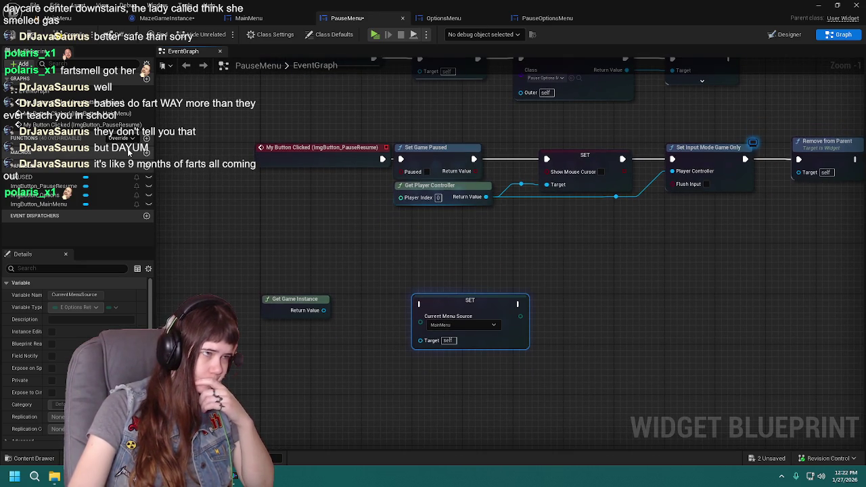
{"action": "key", "text": "ctrl+s"}
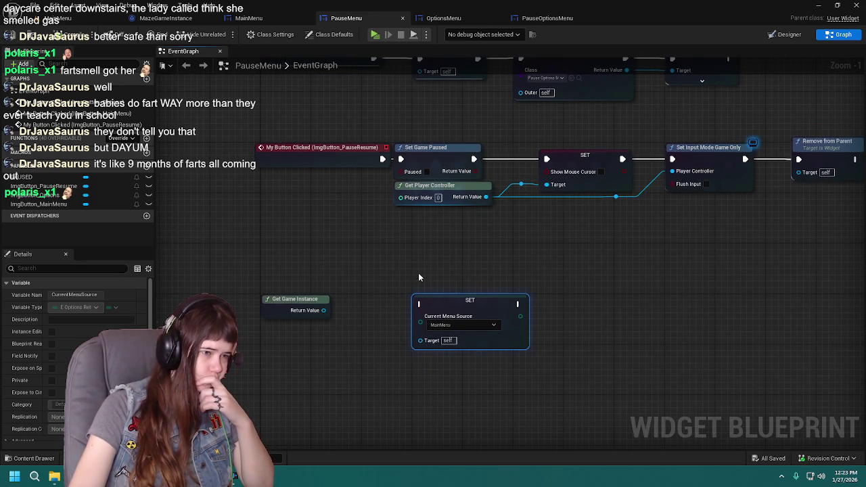
Set the SET node's Current Menu Source to PauseMenu and move it up-right
{"action": "left_click_drag", "start_coordinate": [472, 295], "coordinate": [470, 322]}
{"action": "left_click", "coordinate": [474, 351]}
{"action": "left_click", "coordinate": [473, 359]}
{"action": "left_click_drag", "start_coordinate": [318, 126], "coordinate": [326, 224]}
{"action": "mouse_move", "coordinate": [432, 277]}
{"action": "left_mouse_down"}
{"action": "mouse_move", "coordinate": [368, 357]}
{"action": "mouse_move", "coordinate": [334, 255]}
{"action": "left_mouse_up"}
{"action": "left_click_drag", "start_coordinate": [427, 419], "coordinate": [558, 365]}
{"action": "left_click", "coordinate": [434, 356]}
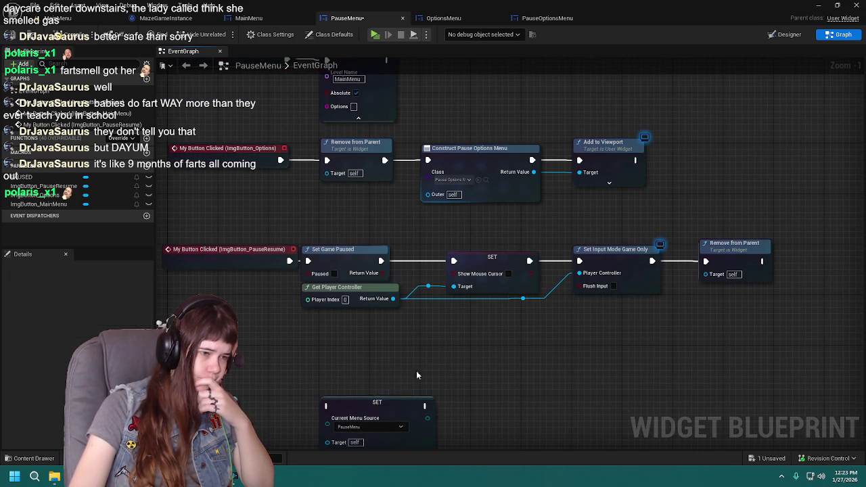
{"action": "mouse_move", "coordinate": [379, 403]}
{"action": "left_mouse_down"}
{"action": "mouse_move", "coordinate": [598, 342]}
{"action": "mouse_move", "coordinate": [514, 405]}
{"action": "mouse_move", "coordinate": [728, 183]}
{"action": "mouse_move", "coordinate": [671, 187]}
{"action": "mouse_move", "coordinate": [568, 221]}
{"action": "left_mouse_up"}
{"action": "left_click", "coordinate": [568, 222]}
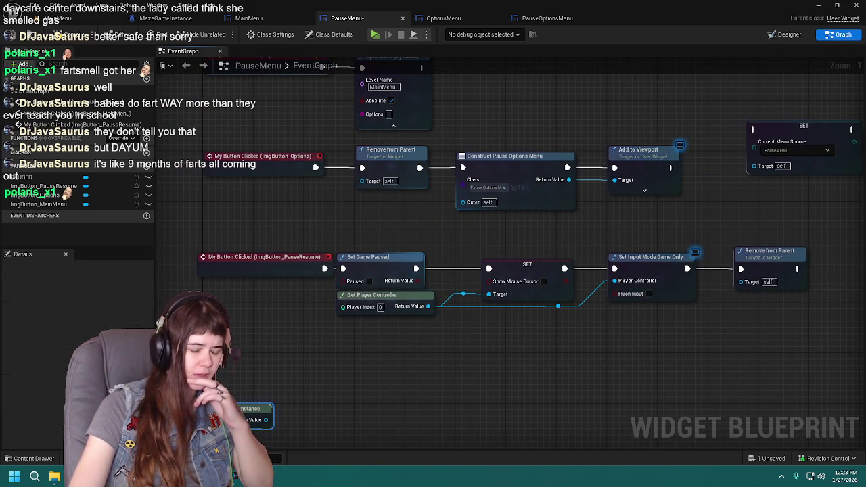
Move the PauseResume row of nodes down and slightly right
{"action": "mouse_move", "coordinate": [749, 253]}
{"action": "left_mouse_down"}
{"action": "mouse_move", "coordinate": [605, 322]}
{"action": "mouse_move", "coordinate": [640, 290]}
{"action": "left_mouse_up"}
{"action": "scroll", "coordinate": [356, 304], "scroll_direction": "down", "scroll_amount": 1}
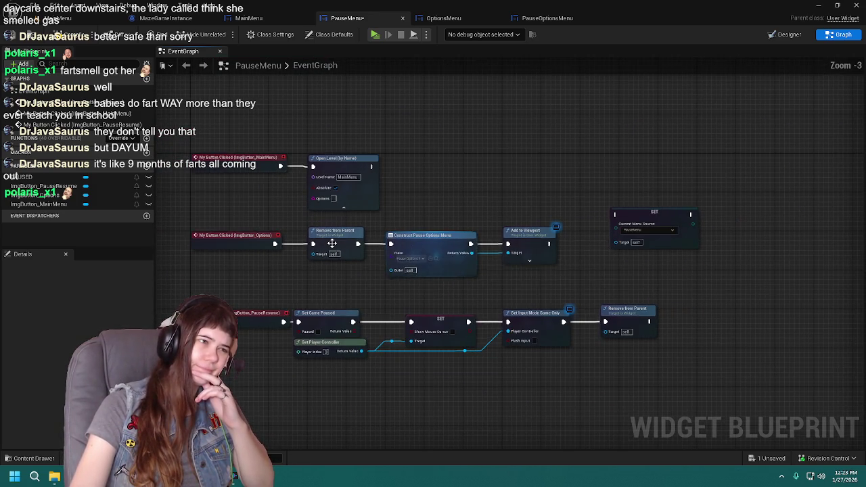
{"action": "left_click_drag", "start_coordinate": [275, 305], "coordinate": [348, 236]}
{"action": "mouse_move", "coordinate": [205, 242]}
{"action": "left_mouse_down"}
{"action": "mouse_move", "coordinate": [349, 280]}
{"action": "mouse_move", "coordinate": [811, 331]}
{"action": "left_mouse_up"}
{"action": "left_click_drag", "start_coordinate": [257, 271], "coordinate": [264, 358]}
{"action": "left_click", "coordinate": [415, 295]}
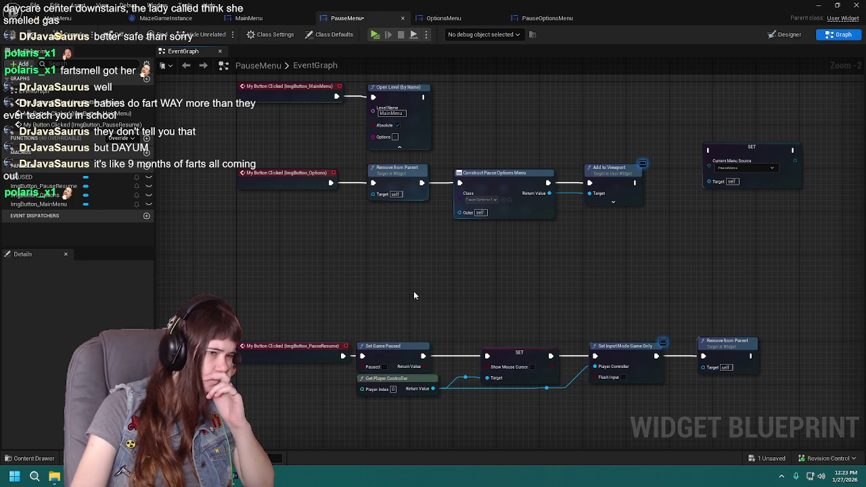
{"action": "mouse_move", "coordinate": [364, 319]}
{"action": "left_mouse_down"}
{"action": "mouse_move", "coordinate": [669, 406]}
{"action": "mouse_move", "coordinate": [768, 400]}
{"action": "left_mouse_up"}
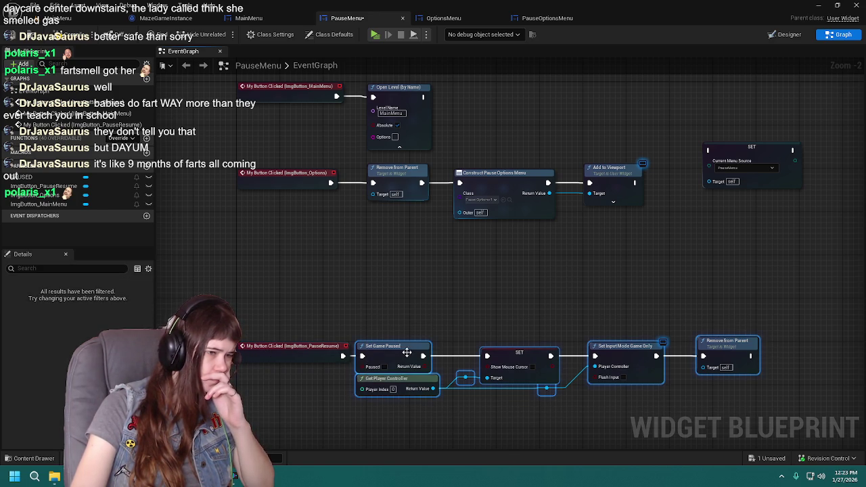
{"action": "left_click_drag", "start_coordinate": [380, 357], "coordinate": [391, 356]}
Lower the Options row, shift Construct/Add to Viewport right, and drop SET after Remove from Parent
{"action": "left_click_drag", "start_coordinate": [171, 252], "coordinate": [602, 314]}
{"action": "left_click_drag", "start_coordinate": [251, 265], "coordinate": [257, 310]}
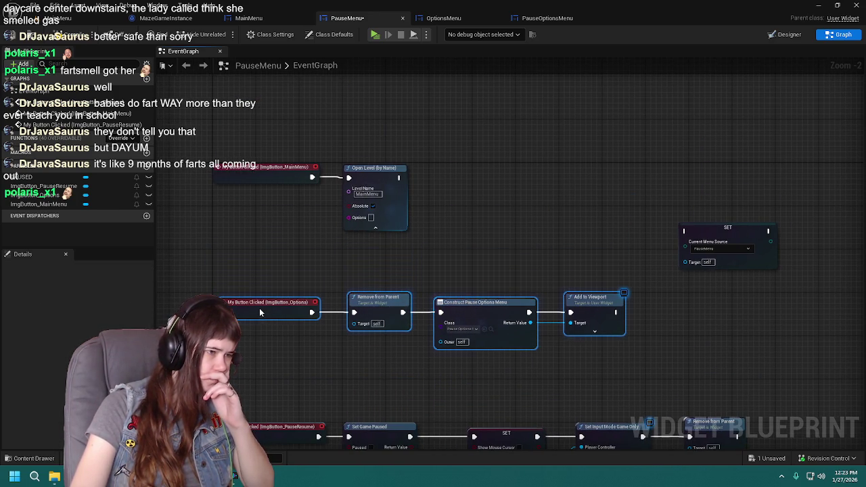
{"action": "mouse_move", "coordinate": [629, 346]}
{"action": "left_mouse_down"}
{"action": "mouse_move", "coordinate": [544, 299]}
{"action": "mouse_move", "coordinate": [424, 283]}
{"action": "mouse_move", "coordinate": [506, 316]}
{"action": "left_mouse_up"}
{"action": "scroll", "coordinate": [474, 291], "scroll_direction": "up", "scroll_amount": 1}
{"action": "mouse_move", "coordinate": [411, 290]}
{"action": "left_mouse_down"}
{"action": "mouse_move", "coordinate": [627, 289]}
{"action": "mouse_move", "coordinate": [612, 290]}
{"action": "left_mouse_up"}
{"action": "mouse_move", "coordinate": [687, 200]}
{"action": "left_mouse_down"}
{"action": "mouse_move", "coordinate": [417, 206]}
{"action": "mouse_move", "coordinate": [401, 234]}
{"action": "left_mouse_up"}
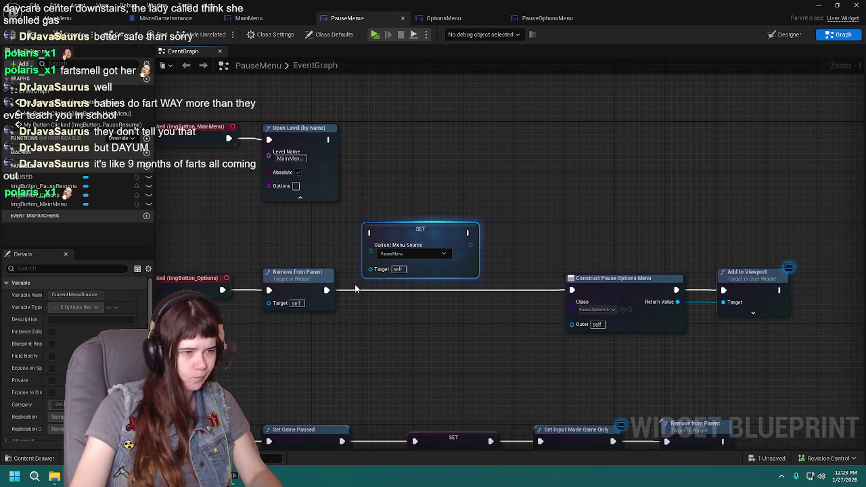
Add a Cast To MazeGameInstance node feeding the SET Current Menu Source target
{"action": "right_click", "coordinate": [318, 365]}
{"action": "left_click", "coordinate": [320, 369]}
{"action": "right_click", "coordinate": [322, 342]}
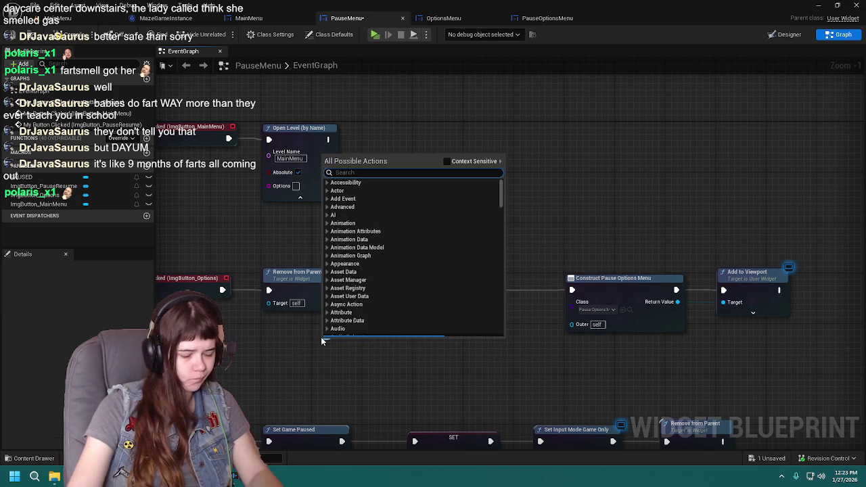
{"action": "type", "text": "cast to game instance"}
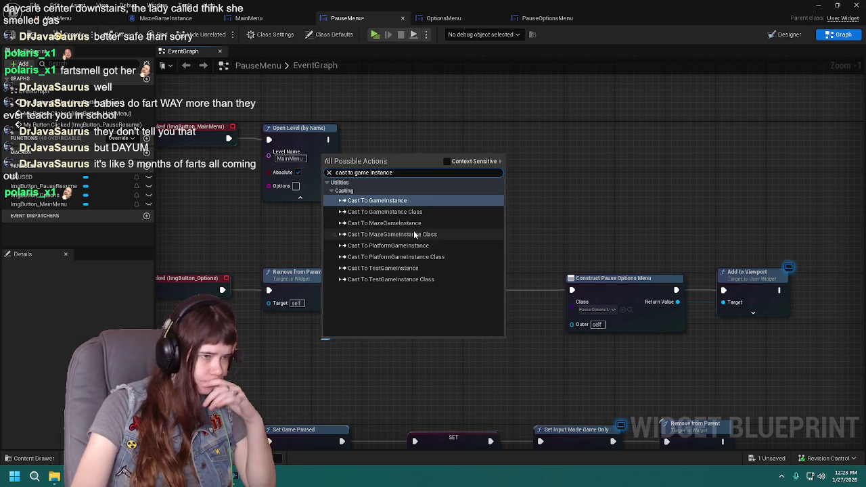
{"action": "left_click", "coordinate": [384, 224]}
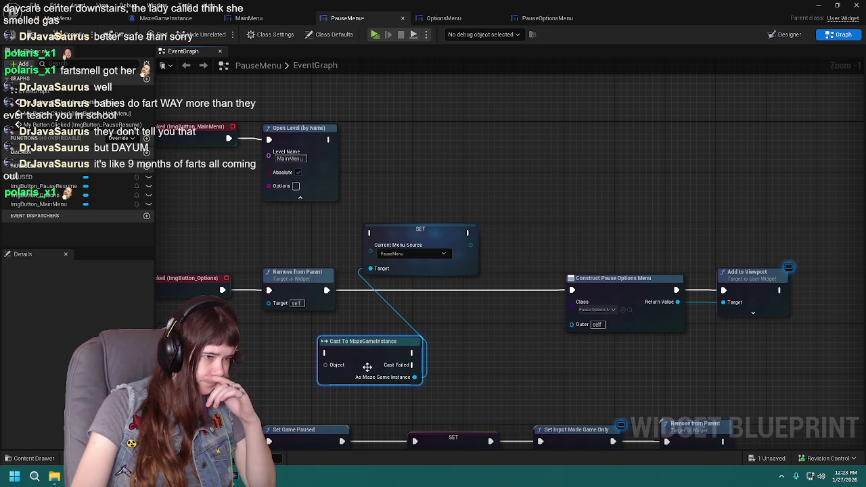
Open HidePayphone from Content > Blueprints to study its cast logic, then close it
{"action": "left_click", "coordinate": [34, 458]}
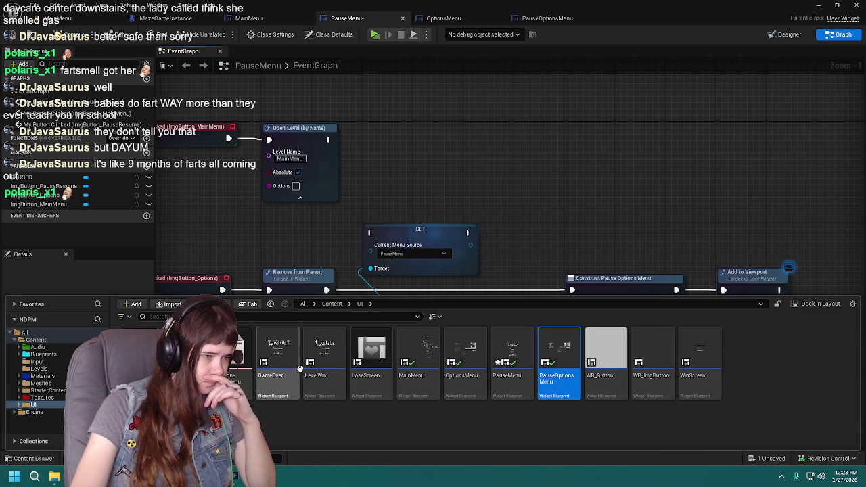
{"action": "left_click", "coordinate": [331, 304]}
{"action": "double_click", "coordinate": [277, 345]}
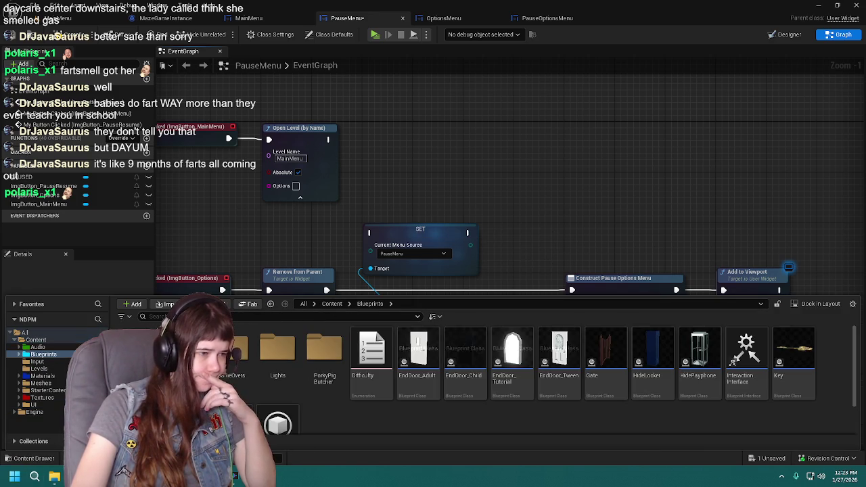
{"action": "scroll", "coordinate": [324, 406], "scroll_direction": "down", "scroll_amount": 2}
{"action": "scroll", "coordinate": [324, 411], "scroll_direction": "down", "scroll_amount": 1}
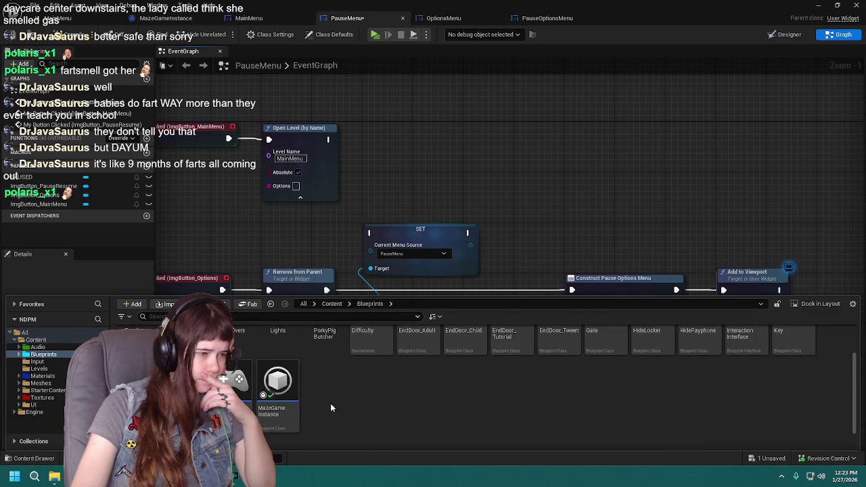
{"action": "scroll", "coordinate": [329, 408], "scroll_direction": "up", "scroll_amount": 2}
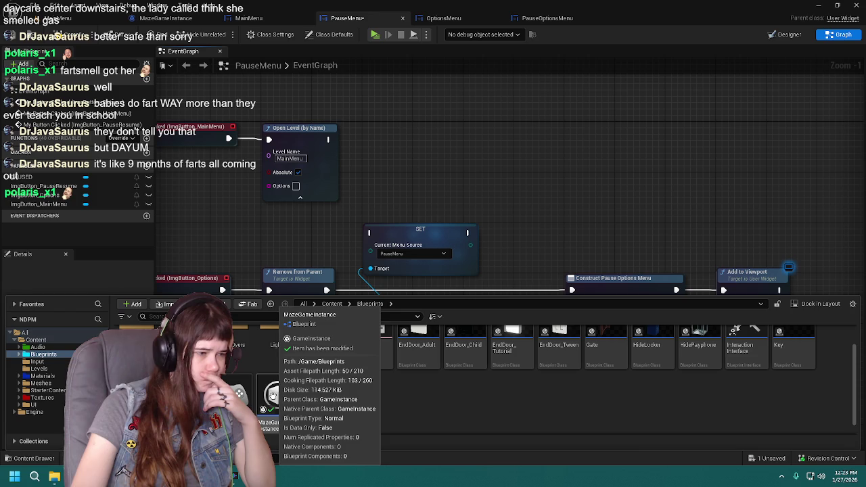
{"action": "scroll", "coordinate": [350, 420], "scroll_direction": "down", "scroll_amount": 1}
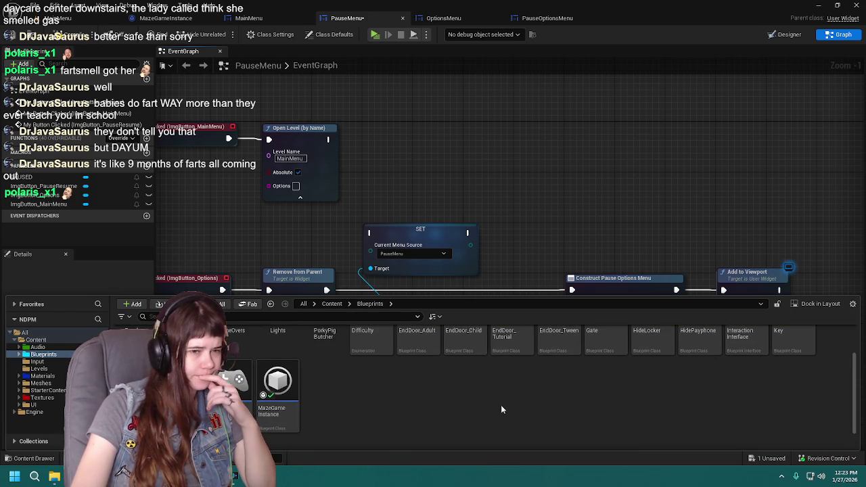
{"action": "scroll", "coordinate": [503, 409], "scroll_direction": "up", "scroll_amount": 2}
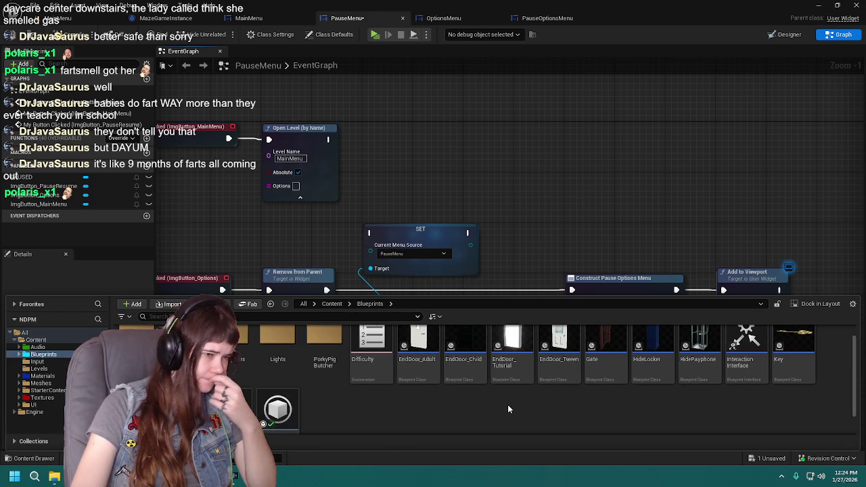
{"action": "double_click", "coordinate": [694, 362]}
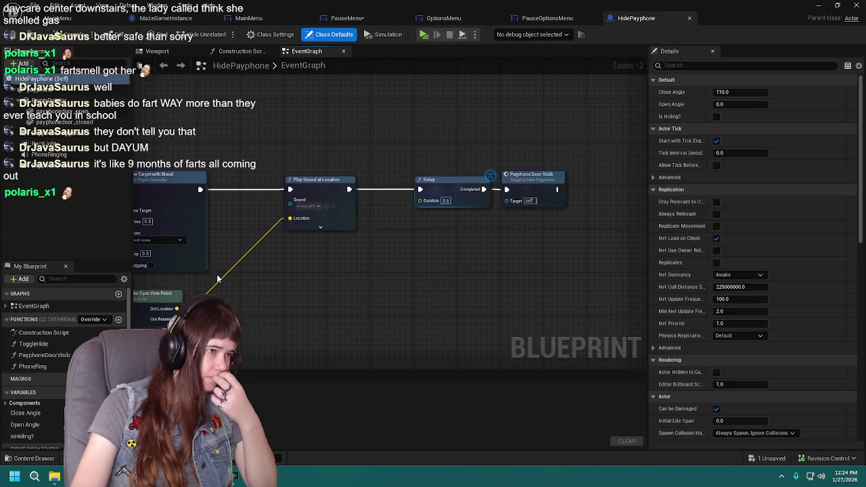
{"action": "left_click_drag", "start_coordinate": [217, 278], "coordinate": [470, 223]}
{"action": "mouse_move", "coordinate": [463, 284]}
{"action": "left_mouse_down"}
{"action": "mouse_move", "coordinate": [436, 132]}
{"action": "mouse_move", "coordinate": [410, 284]}
{"action": "left_mouse_up"}
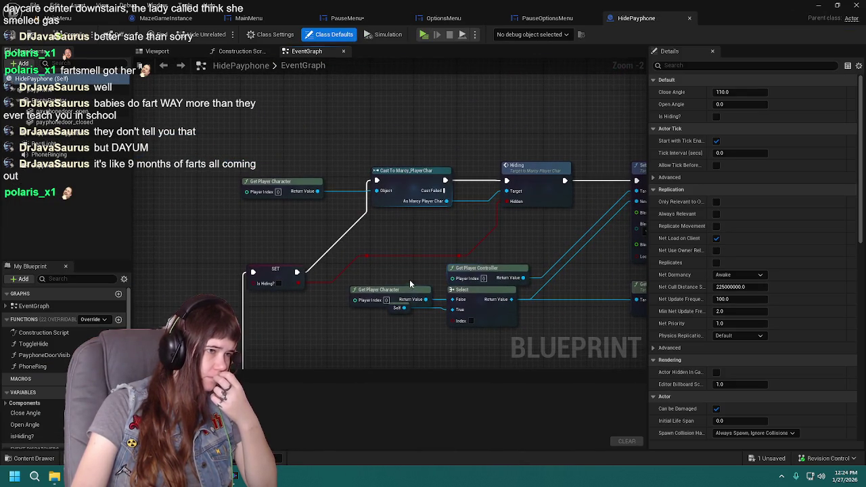
{"action": "left_click", "coordinate": [690, 17]}
{"action": "left_click_drag", "start_coordinate": [326, 262], "coordinate": [404, 286]}
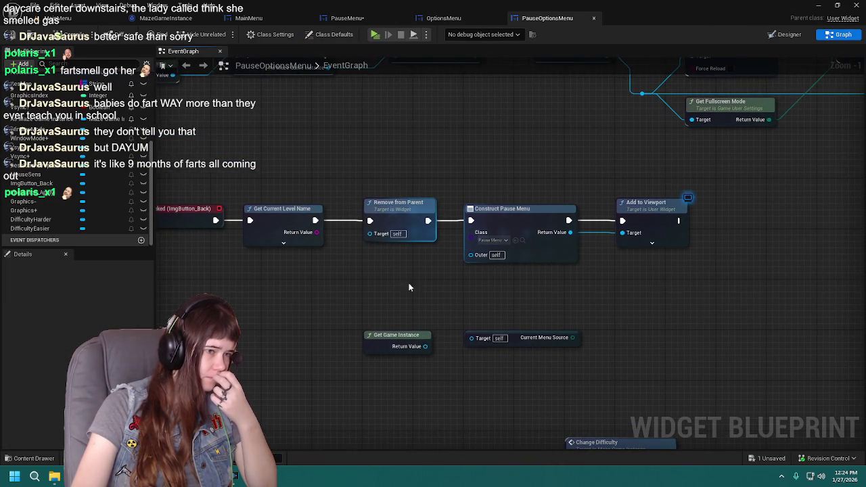
In PauseMenu, place the cast after Remove from Parent and SET before Construct
{"action": "left_click", "coordinate": [371, 21]}
{"action": "left_click_drag", "start_coordinate": [509, 333], "coordinate": [524, 317]}
{"action": "mouse_move", "coordinate": [409, 303]}
{"action": "left_mouse_down"}
{"action": "mouse_move", "coordinate": [440, 277]}
{"action": "mouse_move", "coordinate": [452, 247]}
{"action": "left_mouse_up"}
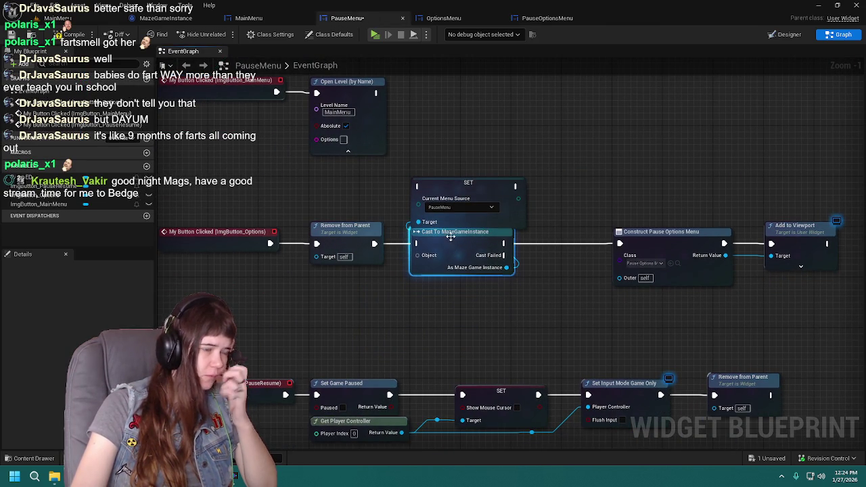
{"action": "mouse_move", "coordinate": [465, 188]}
{"action": "left_mouse_down"}
{"action": "mouse_move", "coordinate": [595, 169]}
{"action": "mouse_move", "coordinate": [454, 218]}
{"action": "left_mouse_up"}
{"action": "left_click_drag", "start_coordinate": [474, 277], "coordinate": [366, 314]}
{"action": "left_click", "coordinate": [437, 325]}
{"action": "mouse_move", "coordinate": [433, 322]}
{"action": "left_mouse_down"}
{"action": "mouse_move", "coordinate": [541, 323]}
{"action": "mouse_move", "coordinate": [576, 310]}
{"action": "left_mouse_up"}
{"action": "mouse_move", "coordinate": [344, 237]}
{"action": "left_mouse_down"}
{"action": "mouse_move", "coordinate": [393, 294]}
{"action": "mouse_move", "coordinate": [382, 305]}
{"action": "left_mouse_up"}
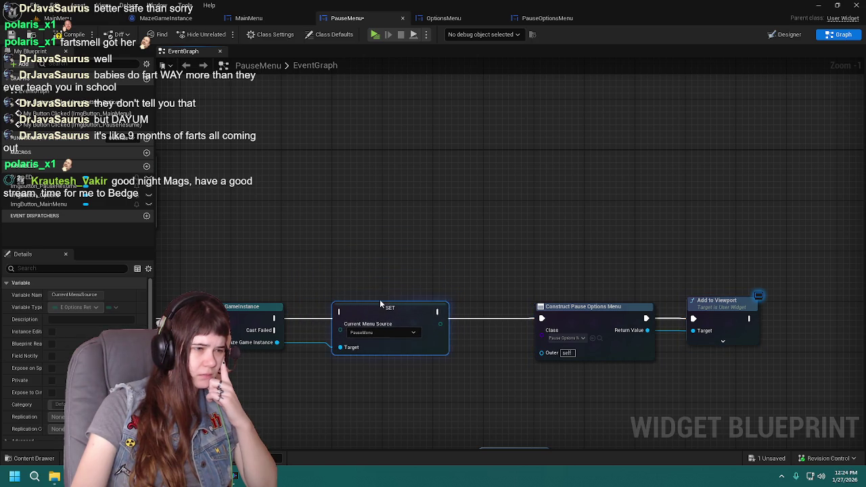
Wire Remove from Parent → Cast → SET → Construct Pause Options Menu, then compile
{"action": "left_click_drag", "start_coordinate": [350, 276], "coordinate": [500, 255]}
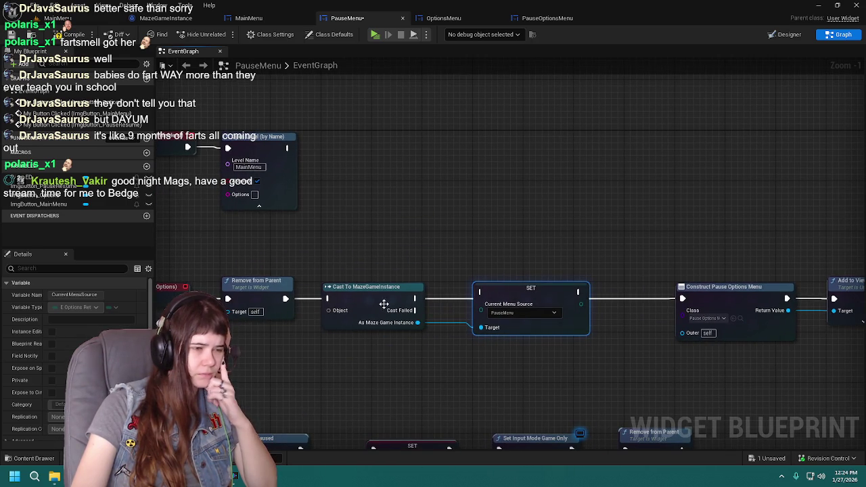
{"action": "left_click_drag", "start_coordinate": [286, 299], "coordinate": [329, 298]}
{"action": "mouse_move", "coordinate": [416, 298]}
{"action": "left_mouse_down"}
{"action": "mouse_move", "coordinate": [436, 315]}
{"action": "mouse_move", "coordinate": [481, 292]}
{"action": "left_mouse_up"}
{"action": "left_click_drag", "start_coordinate": [553, 366], "coordinate": [397, 352]}
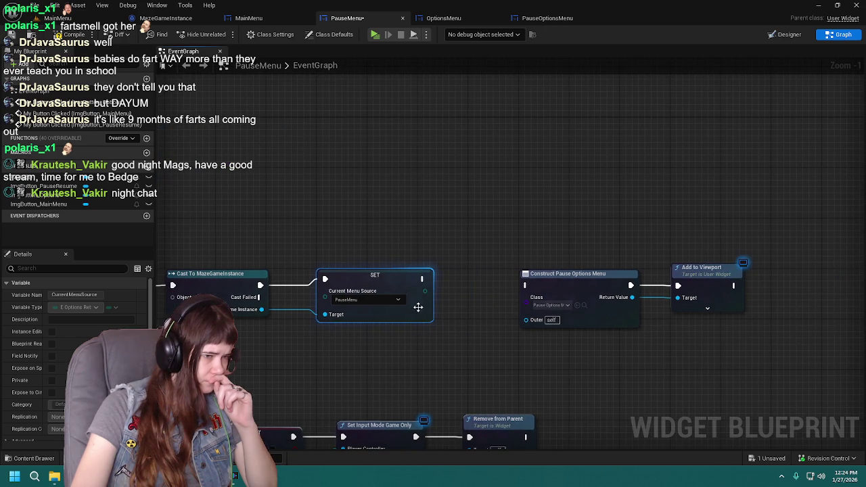
{"action": "mouse_move", "coordinate": [421, 280]}
{"action": "left_mouse_down"}
{"action": "mouse_move", "coordinate": [539, 292]}
{"action": "mouse_move", "coordinate": [527, 287]}
{"action": "left_mouse_up"}
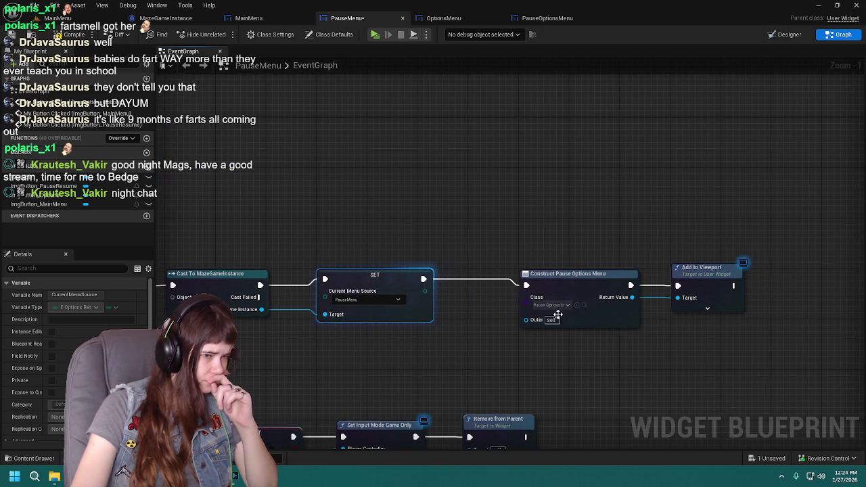
{"action": "left_click", "coordinate": [72, 35]}
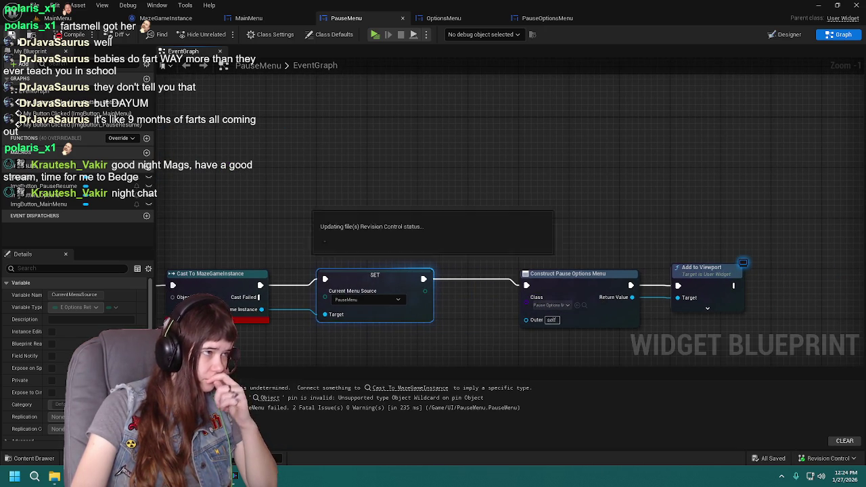
Pan to PauseMenu's Options chain and open the Content Drawer on the Blueprints folder
{"action": "left_click_drag", "start_coordinate": [340, 194], "coordinate": [510, 170]}
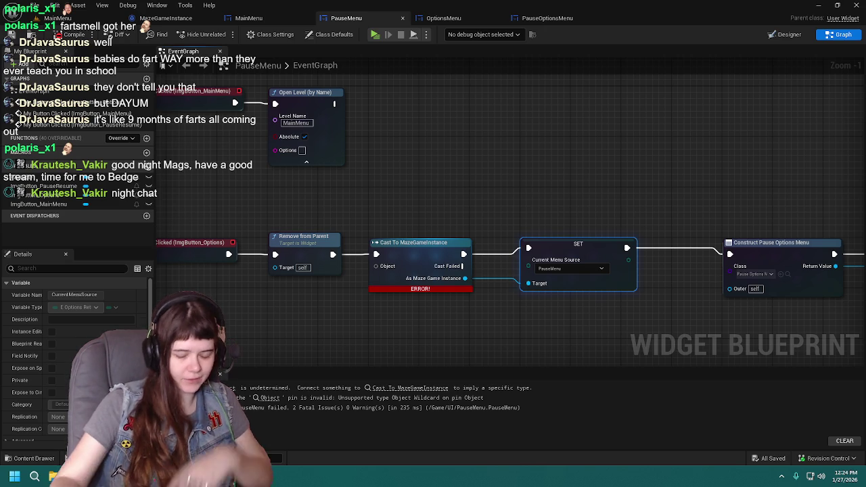
{"action": "right_click", "coordinate": [429, 255]}
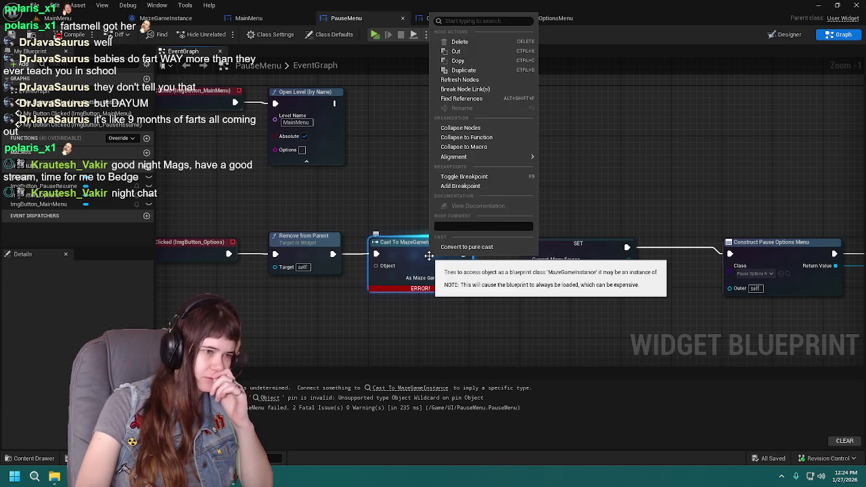
{"action": "left_click", "coordinate": [305, 289]}
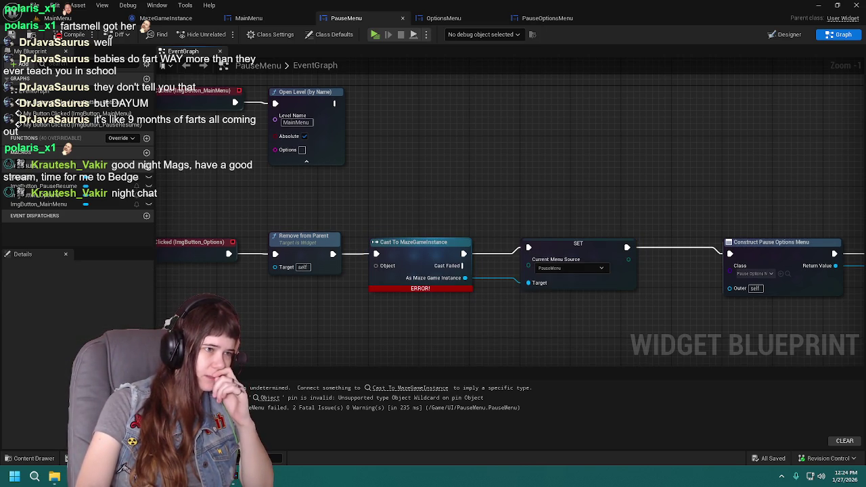
{"action": "left_click", "coordinate": [34, 459]}
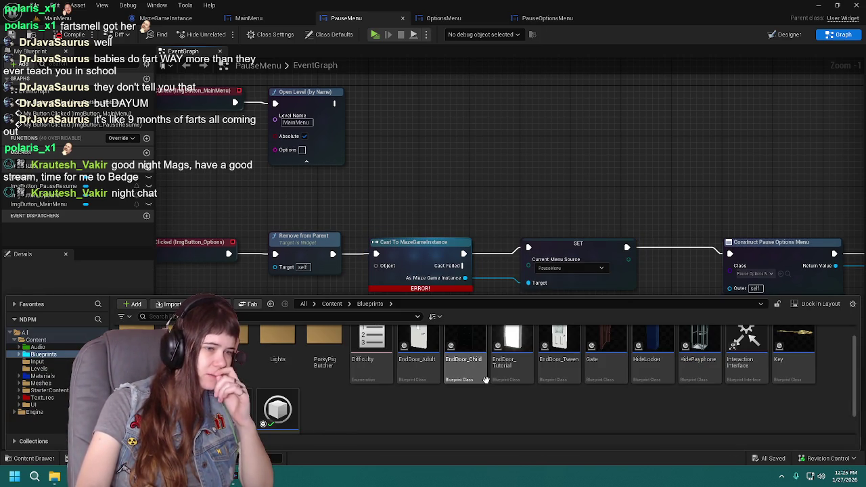
Open the Reference Viewer for MazeGameInstance and pan to its referencing blueprints
{"action": "scroll", "coordinate": [453, 419], "scroll_direction": "down", "scroll_amount": 1}
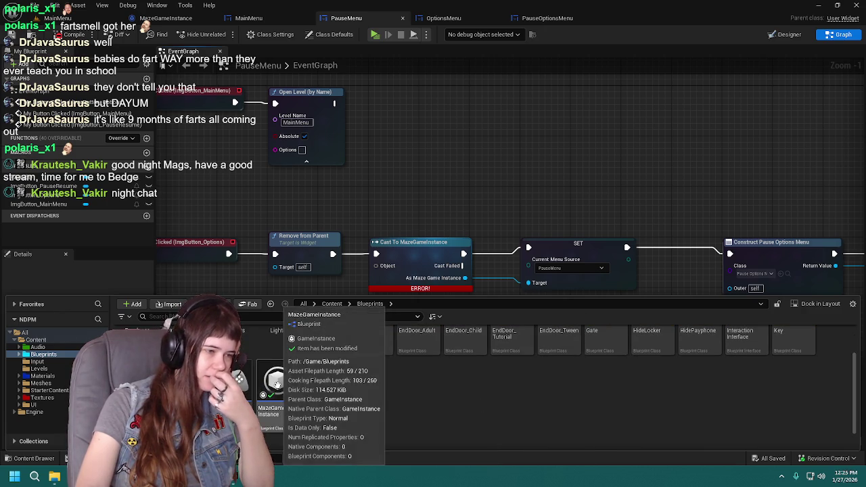
{"action": "right_click", "coordinate": [278, 399]}
{"action": "left_click", "coordinate": [324, 319]}
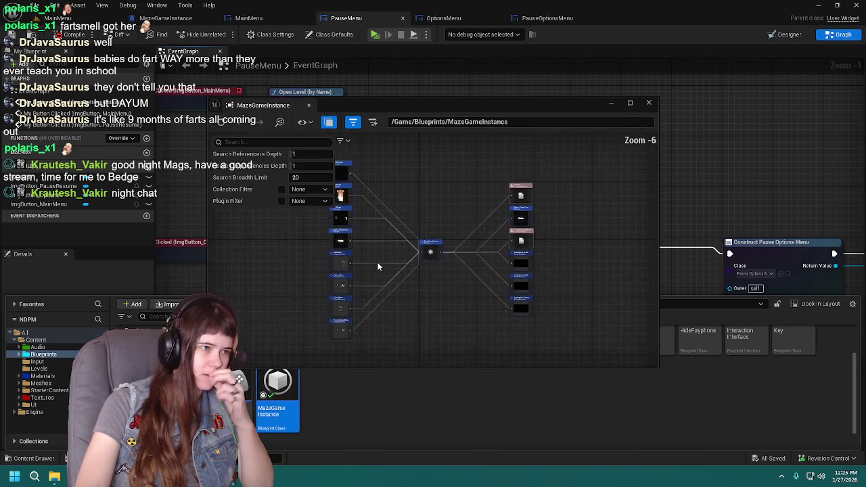
{"action": "scroll", "coordinate": [366, 246], "scroll_direction": "down", "scroll_amount": 1}
{"action": "mouse_move", "coordinate": [400, 310]}
{"action": "left_mouse_down"}
{"action": "mouse_move", "coordinate": [409, 231]}
{"action": "mouse_move", "coordinate": [409, 304]}
{"action": "mouse_move", "coordinate": [427, 290]}
{"action": "left_mouse_up"}
{"action": "scroll", "coordinate": [409, 305], "scroll_direction": "down", "scroll_amount": 2}
{"action": "scroll", "coordinate": [385, 242], "scroll_direction": "up", "scroll_amount": 3}
Browse to the NightLight referencer, open it, and dock the Reference Viewer as a tab
{"action": "right_click", "coordinate": [374, 230]}
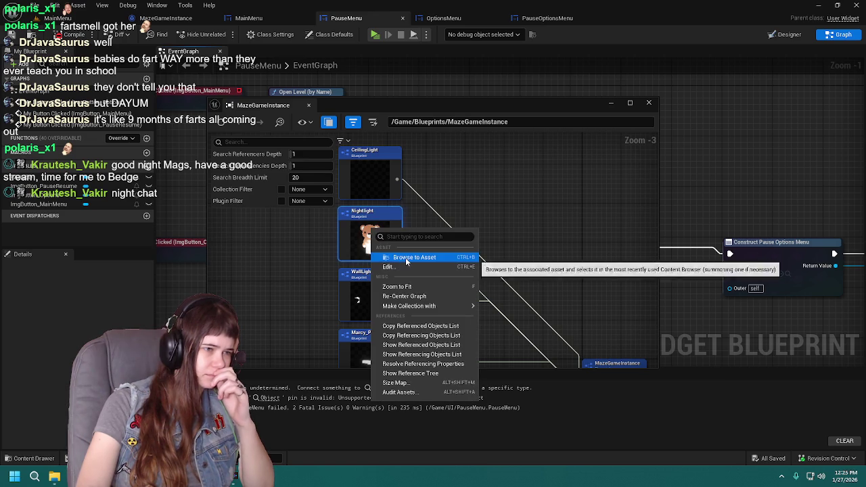
{"action": "left_click", "coordinate": [261, 400]}
{"action": "double_click", "coordinate": [433, 193]}
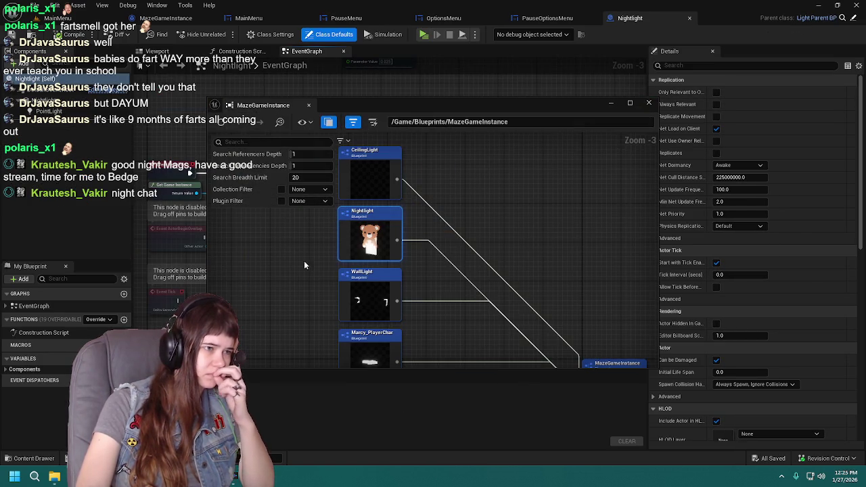
{"action": "left_click_drag", "start_coordinate": [263, 105], "coordinate": [738, 18]}
{"action": "left_click", "coordinate": [601, 18]}
{"action": "scroll", "coordinate": [418, 197], "scroll_direction": "up", "scroll_amount": 4}
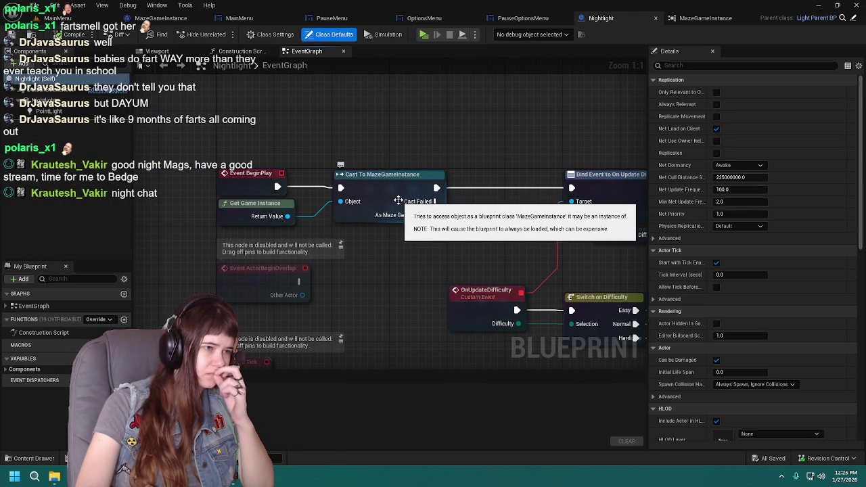
Close Nightlight and the Reference Viewer, then feed Get Game Instance into PauseMenu's cast Object pin
{"action": "left_click", "coordinate": [655, 18]}
{"action": "left_click", "coordinate": [689, 18]}
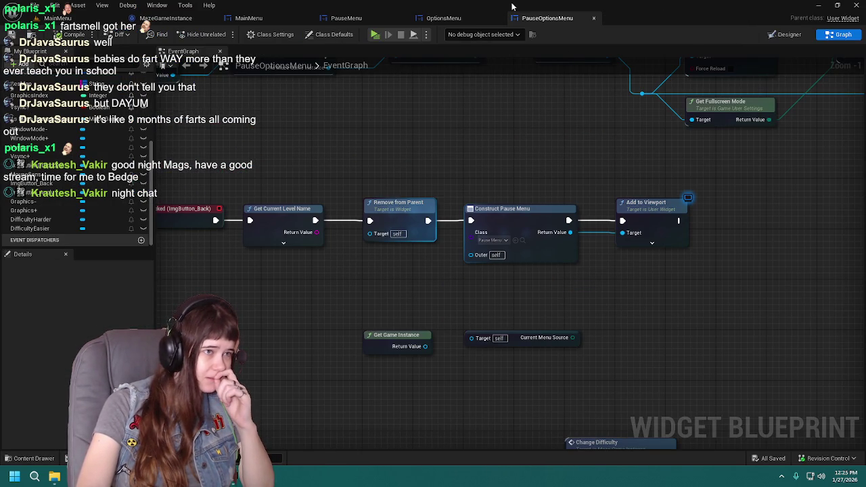
{"action": "left_click", "coordinate": [375, 22]}
{"action": "mouse_move", "coordinate": [377, 268]}
{"action": "left_mouse_down"}
{"action": "mouse_move", "coordinate": [321, 311]}
{"action": "mouse_move", "coordinate": [305, 311]}
{"action": "left_mouse_up"}
{"action": "type", "text": "get gam"}
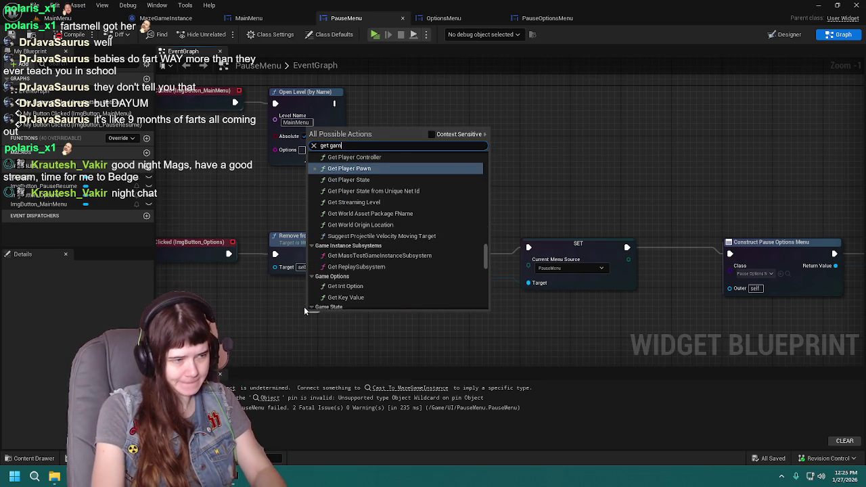
{"action": "type", "text": "e instance"}
{"action": "key", "text": "Return"}
Compile and save PauseMenu, placing Get Game Instance above the cast node
{"action": "left_click_drag", "start_coordinate": [339, 310], "coordinate": [301, 293]}
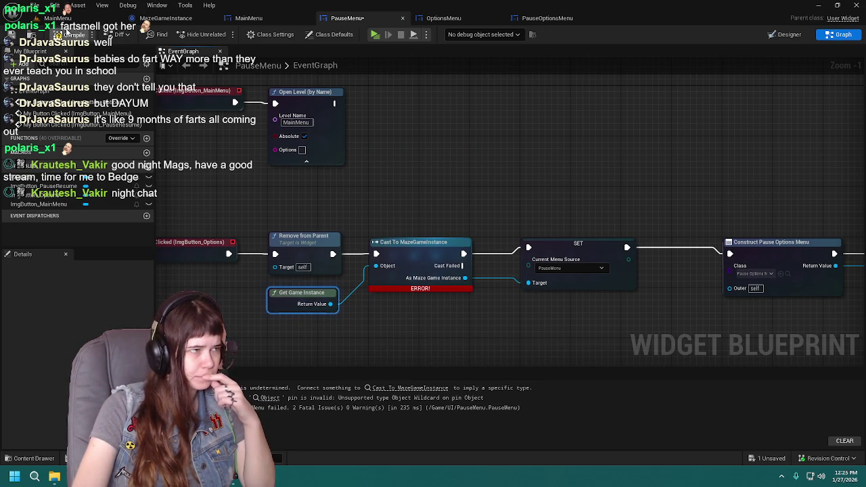
{"action": "left_click", "coordinate": [73, 34]}
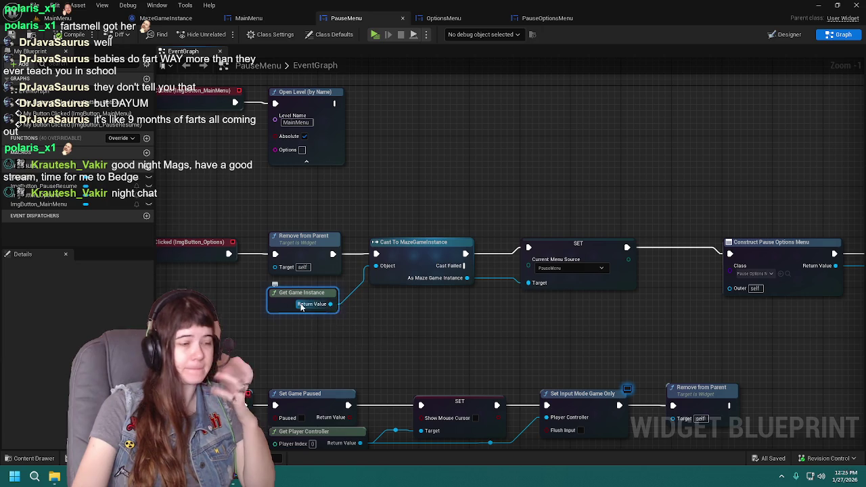
{"action": "mouse_move", "coordinate": [287, 301]}
{"action": "left_mouse_down"}
{"action": "mouse_move", "coordinate": [401, 227]}
{"action": "mouse_move", "coordinate": [389, 225]}
{"action": "left_mouse_up"}
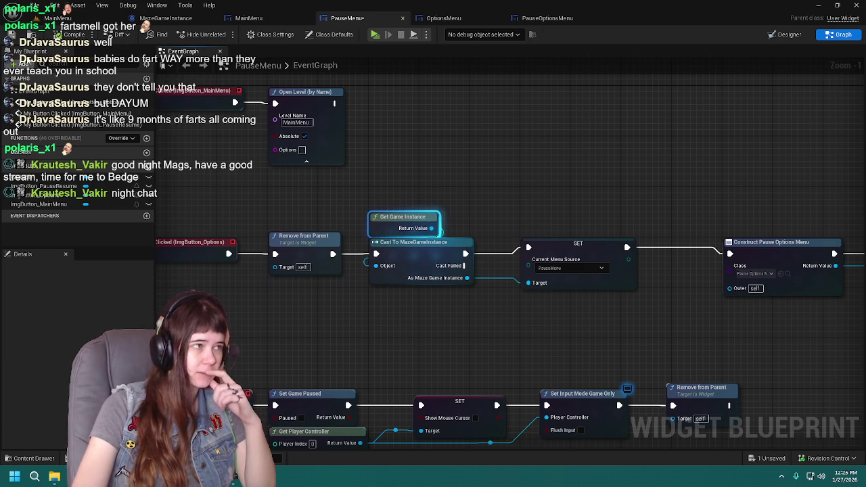
{"action": "left_click_drag", "start_coordinate": [579, 190], "coordinate": [462, 173]}
{"action": "mouse_move", "coordinate": [538, 192]}
{"action": "left_mouse_down"}
{"action": "mouse_move", "coordinate": [433, 186]}
{"action": "mouse_move", "coordinate": [594, 182]}
{"action": "left_mouse_up"}
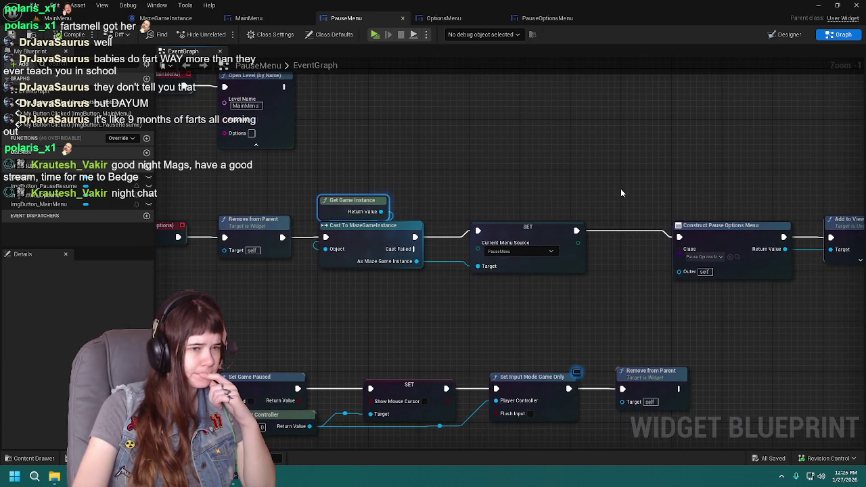
{"action": "scroll", "coordinate": [643, 200], "scroll_direction": "up", "scroll_amount": 1}
{"action": "left_click_drag", "start_coordinate": [654, 207], "coordinate": [544, 198]}
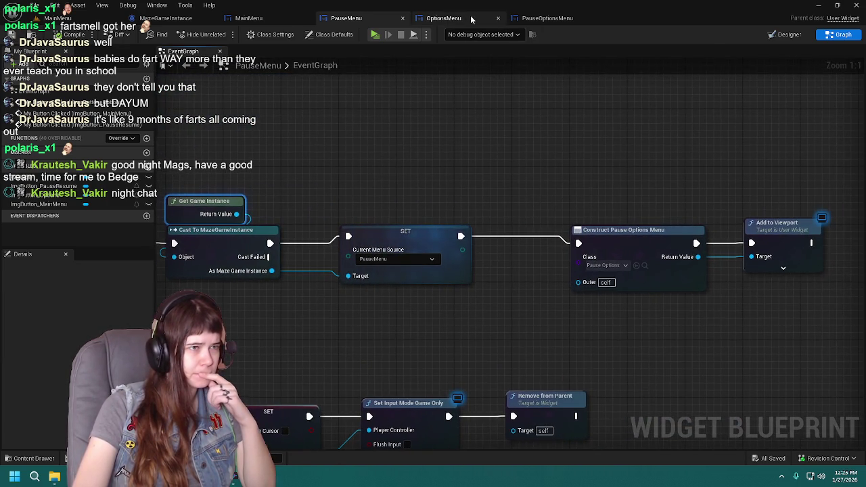
Check the OptionsMenu and PauseOptionsMenu blueprints, then select PauseMenu's game instance, cast and SET nodes
{"action": "left_click", "coordinate": [443, 18]}
{"action": "left_click", "coordinate": [531, 20]}
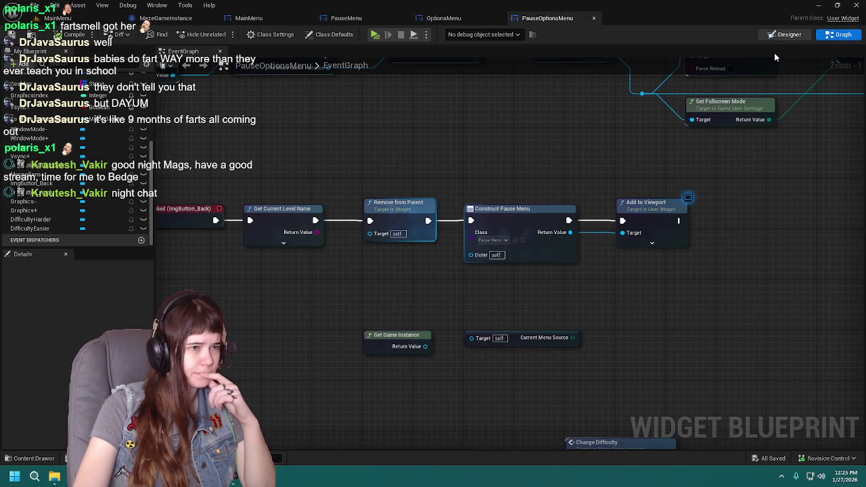
{"action": "left_click", "coordinate": [787, 34]}
{"action": "left_click", "coordinate": [841, 34]}
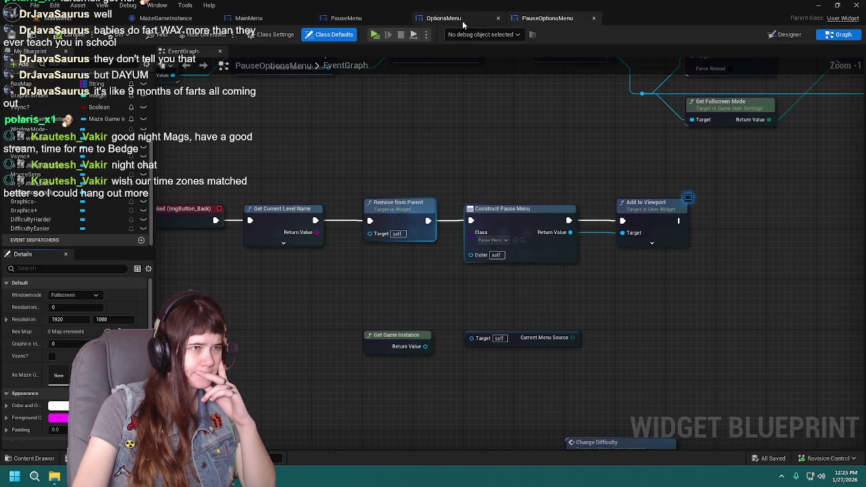
{"action": "left_click", "coordinate": [474, 19]}
{"action": "left_click", "coordinate": [498, 18]}
{"action": "left_click", "coordinate": [361, 19]}
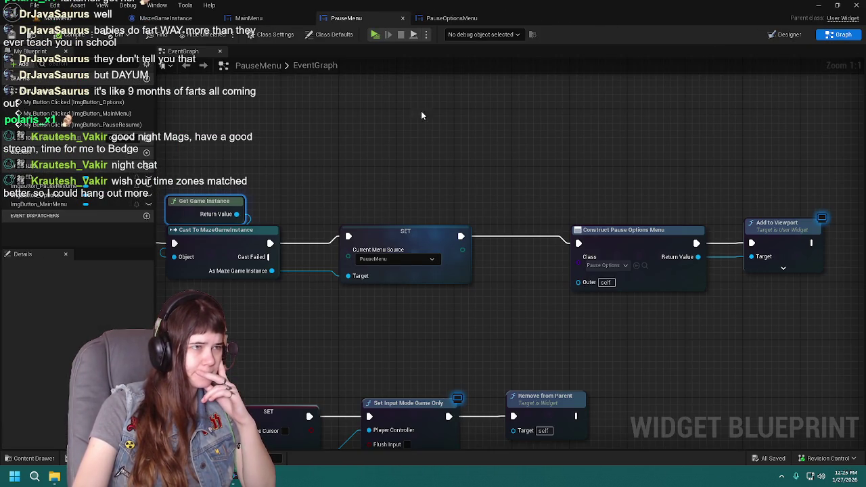
{"action": "scroll", "coordinate": [549, 162], "scroll_direction": "down", "scroll_amount": 1}
{"action": "left_click_drag", "start_coordinate": [352, 188], "coordinate": [595, 318]}
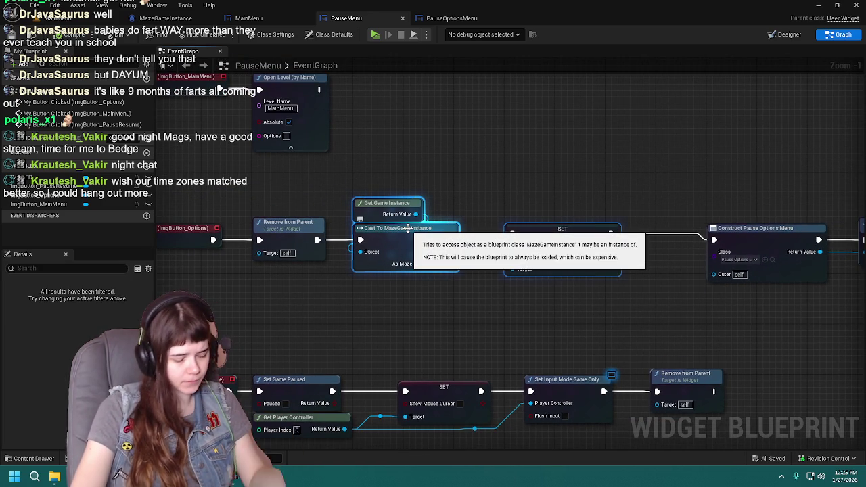
Add a comment around the selected nodes about the return menu source and widen it
{"action": "type", "text": "c"}
{"action": "type", "text": "se"}
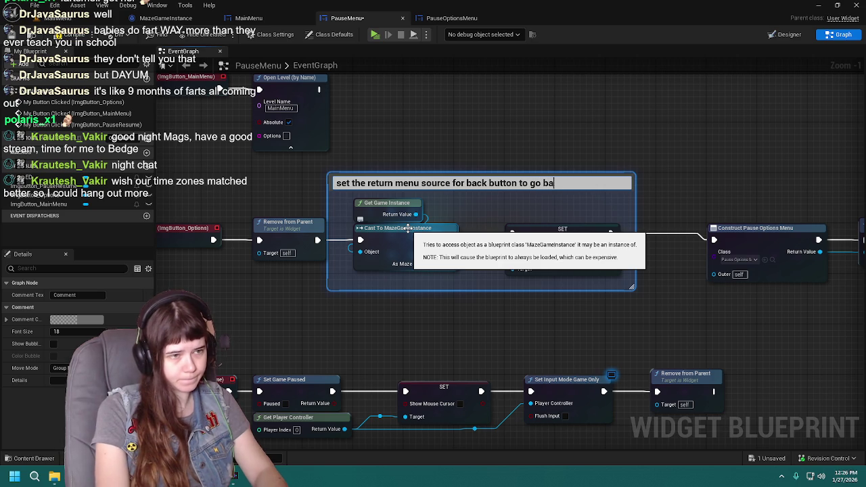
{"action": "type", "text": "nu"}
{"action": "key", "text": "Return"}
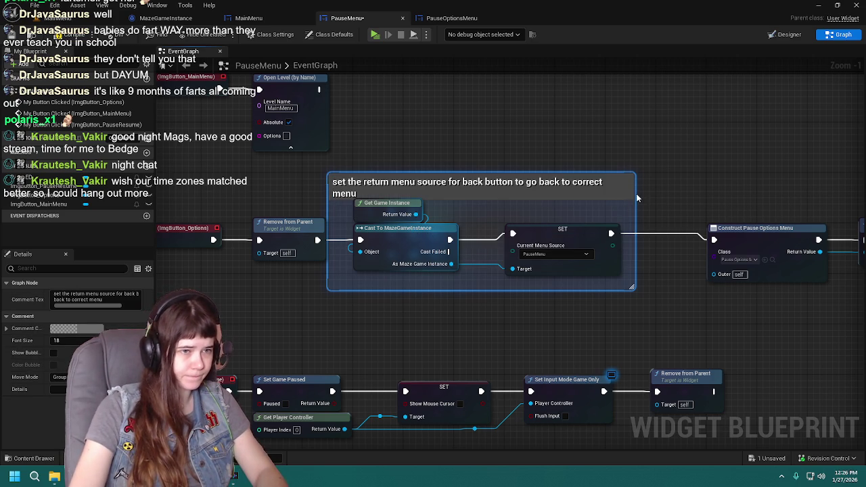
{"action": "left_click_drag", "start_coordinate": [634, 193], "coordinate": [651, 193]}
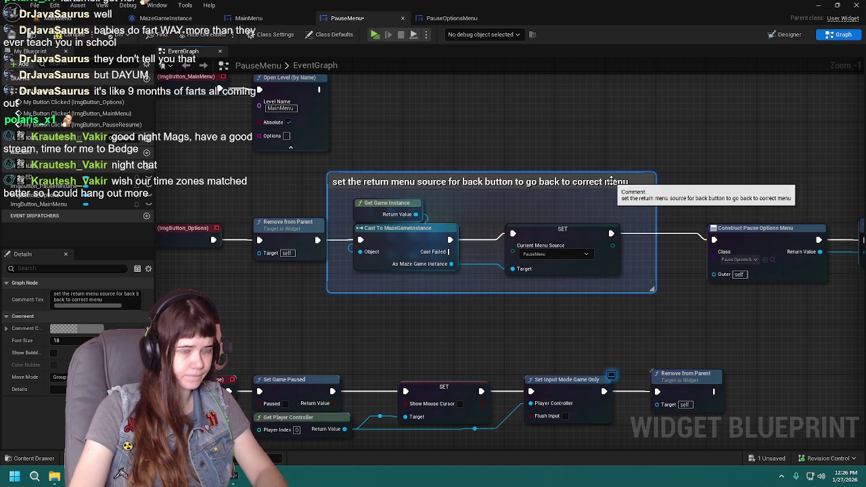
Reword the comment title, resize the comment box, and save PauseMenu with Ctrl+S
{"action": "double_click", "coordinate": [533, 186]}
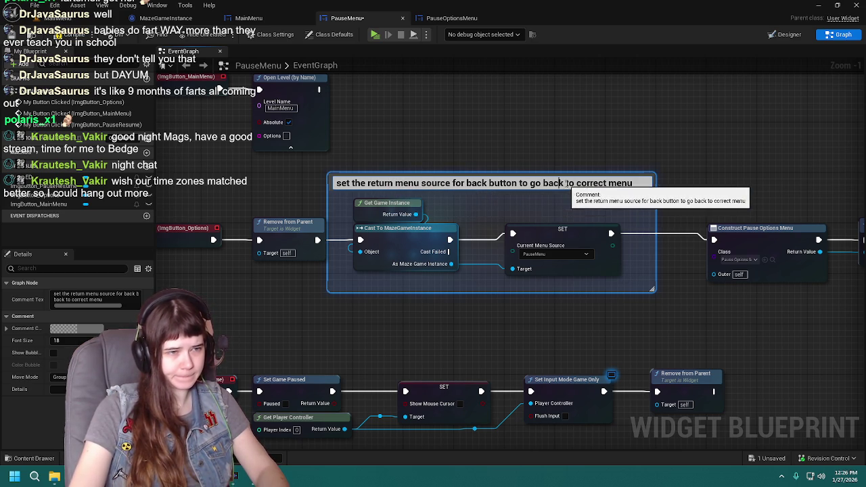
{"action": "double_click", "coordinate": [588, 182]}
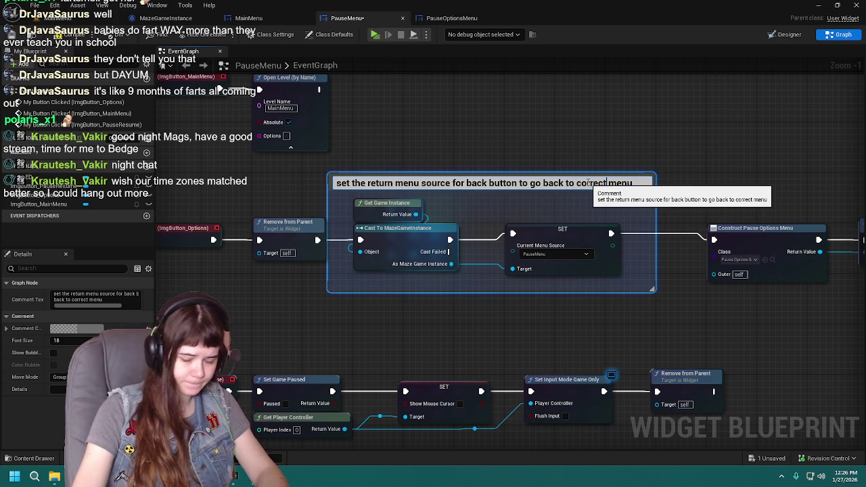
{"action": "type", "text": "previous"}
{"action": "key", "text": "Return"}
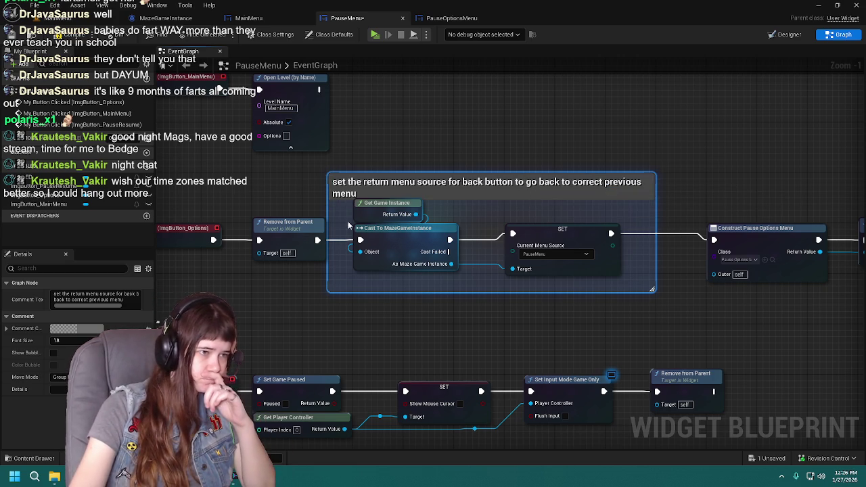
{"action": "left_click_drag", "start_coordinate": [330, 202], "coordinate": [343, 202]}
{"action": "left_click_drag", "start_coordinate": [510, 173], "coordinate": [513, 158]}
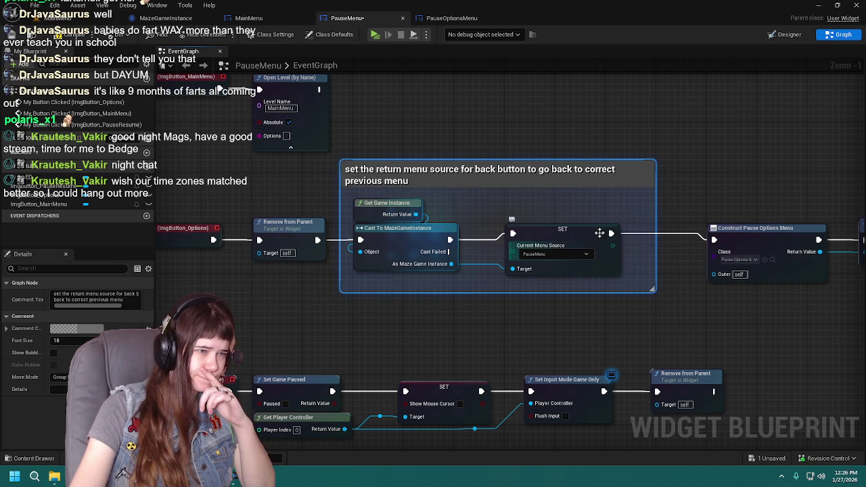
{"action": "key", "text": "ctrl+s"}
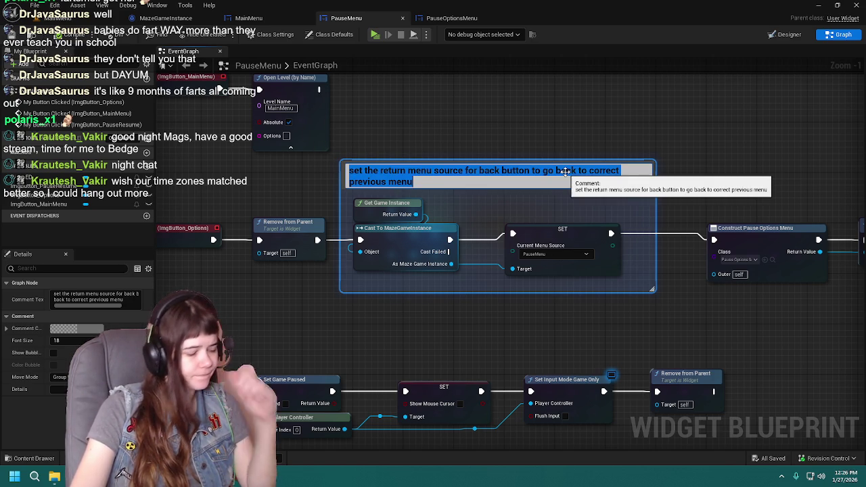
{"action": "double_click", "coordinate": [408, 180]}
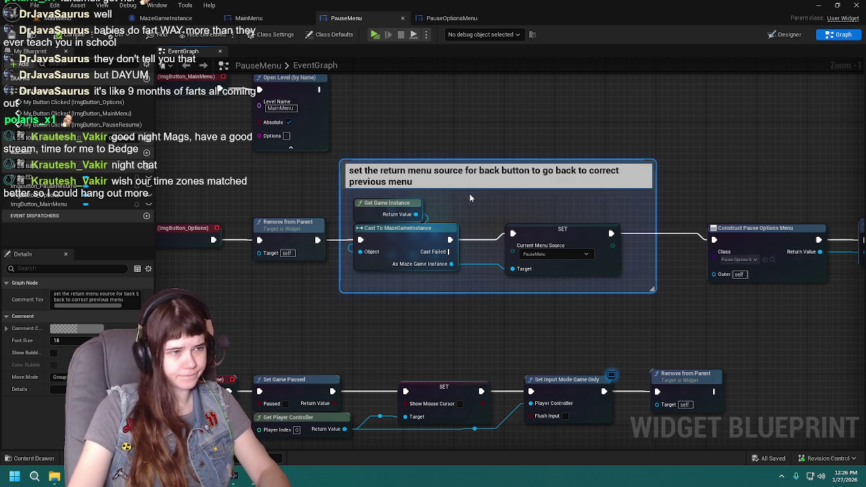
{"action": "key", "text": "Return"}
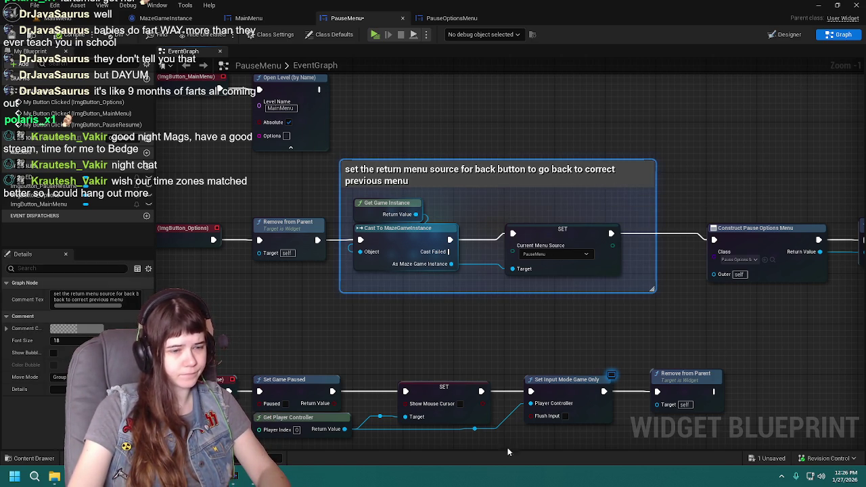
Set the comment's Comment Color to yellow, select the comment group, and go to MainMenu
{"action": "left_click", "coordinate": [73, 328]}
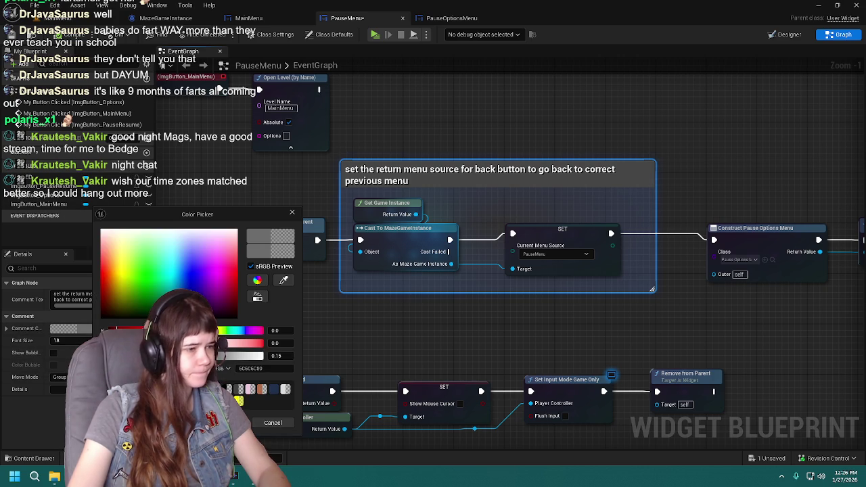
{"action": "left_click", "coordinate": [100, 267]}
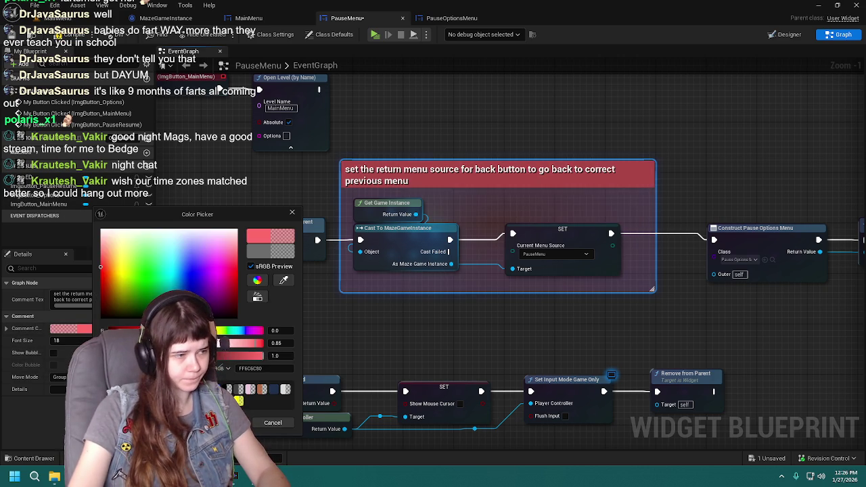
{"action": "left_click", "coordinate": [124, 267]}
{"action": "left_click", "coordinate": [230, 422]}
{"action": "mouse_move", "coordinate": [356, 123]}
{"action": "left_mouse_down"}
{"action": "mouse_move", "coordinate": [576, 299]}
{"action": "mouse_move", "coordinate": [639, 311]}
{"action": "left_mouse_up"}
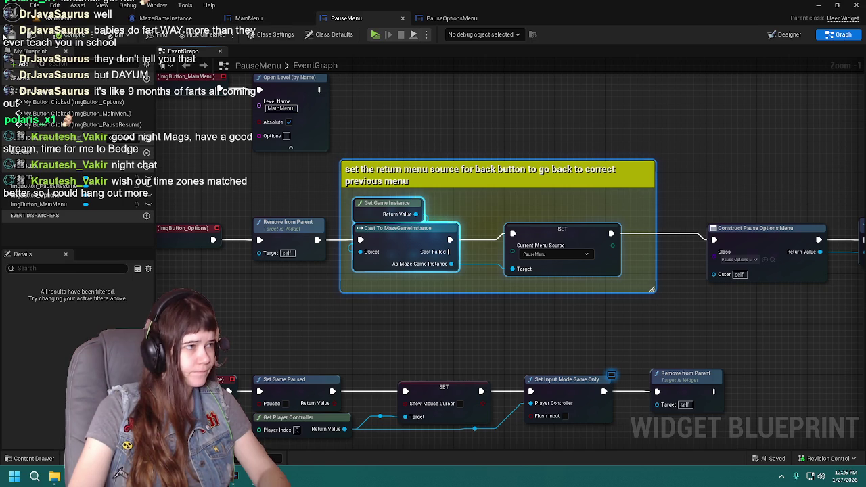
{"action": "left_click", "coordinate": [248, 17]}
{"action": "mouse_move", "coordinate": [341, 211]}
{"action": "left_mouse_down"}
{"action": "mouse_move", "coordinate": [354, 288]}
{"action": "mouse_move", "coordinate": [342, 224]}
{"action": "mouse_move", "coordinate": [447, 178]}
{"action": "left_mouse_up"}
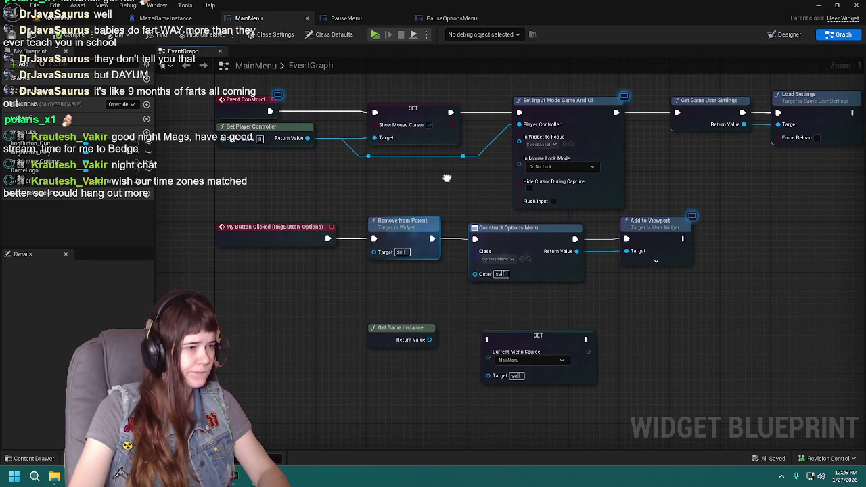
Delete MainMenu's loose Get Game Instance and SET nodes and move the Options handler lower
{"action": "left_click_drag", "start_coordinate": [560, 312], "coordinate": [525, 292]}
{"action": "mouse_move", "coordinate": [315, 295]}
{"action": "left_mouse_down"}
{"action": "mouse_move", "coordinate": [406, 318]}
{"action": "mouse_move", "coordinate": [560, 381]}
{"action": "left_mouse_up"}
{"action": "key", "text": "Delete"}
{"action": "key", "text": "Home"}
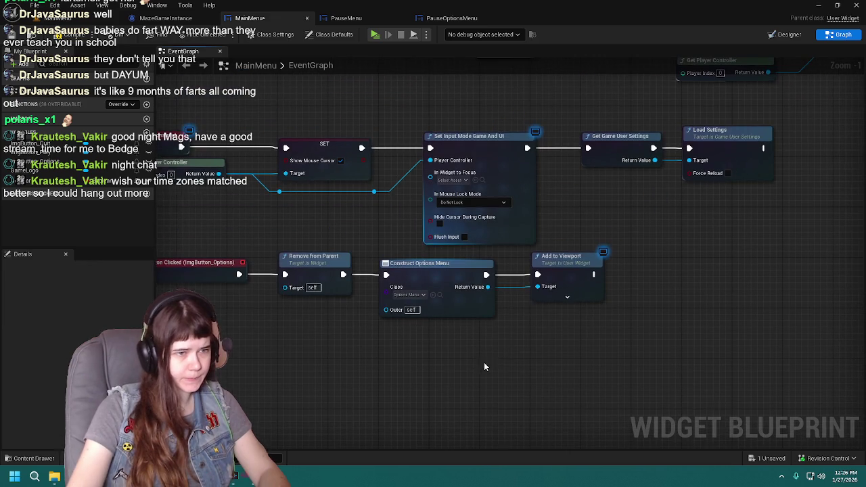
{"action": "mouse_move", "coordinate": [212, 276]}
{"action": "left_mouse_down"}
{"action": "mouse_move", "coordinate": [595, 261]}
{"action": "mouse_move", "coordinate": [600, 246]}
{"action": "left_mouse_up"}
{"action": "left_click_drag", "start_coordinate": [247, 250], "coordinate": [247, 337]}
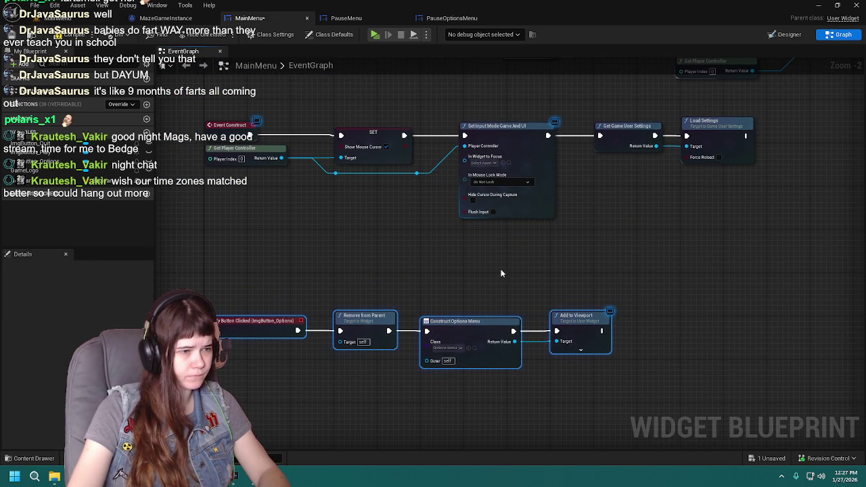
Paste the yellow commented cast-and-SET group onto the Options execution line, shifting Construct and Add to Viewport right
{"action": "left_click_drag", "start_coordinate": [371, 229], "coordinate": [593, 310]}
{"action": "left_click_drag", "start_coordinate": [410, 250], "coordinate": [624, 251]}
{"action": "left_click", "coordinate": [388, 327]}
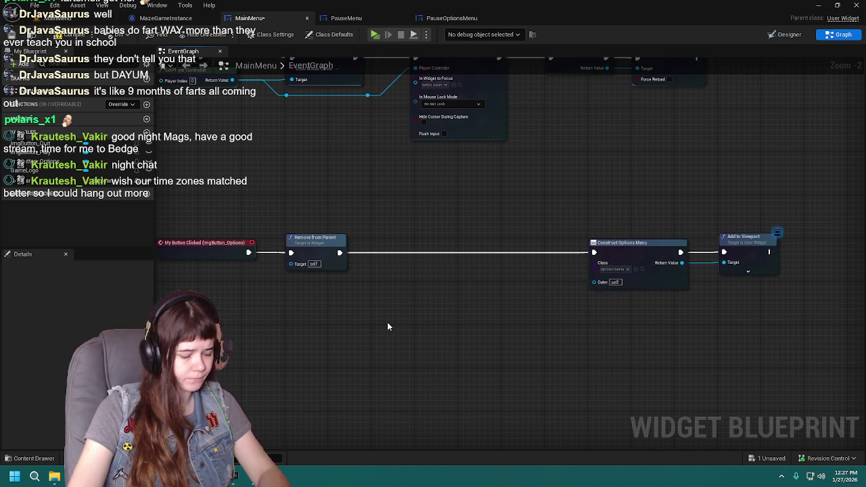
{"action": "key", "text": "ctrl+v"}
{"action": "mouse_move", "coordinate": [516, 296]}
{"action": "left_mouse_down"}
{"action": "mouse_move", "coordinate": [529, 329]}
{"action": "mouse_move", "coordinate": [435, 315]}
{"action": "left_mouse_up"}
{"action": "left_click_drag", "start_coordinate": [493, 213], "coordinate": [670, 283]}
{"action": "mouse_move", "coordinate": [529, 234]}
{"action": "left_mouse_down"}
{"action": "mouse_move", "coordinate": [673, 233]}
{"action": "mouse_move", "coordinate": [660, 234]}
{"action": "left_mouse_up"}
{"action": "left_click_drag", "start_coordinate": [332, 268], "coordinate": [628, 402]}
{"action": "mouse_move", "coordinate": [383, 335]}
{"action": "left_mouse_down"}
{"action": "mouse_move", "coordinate": [432, 229]}
{"action": "mouse_move", "coordinate": [400, 217]}
{"action": "left_mouse_up"}
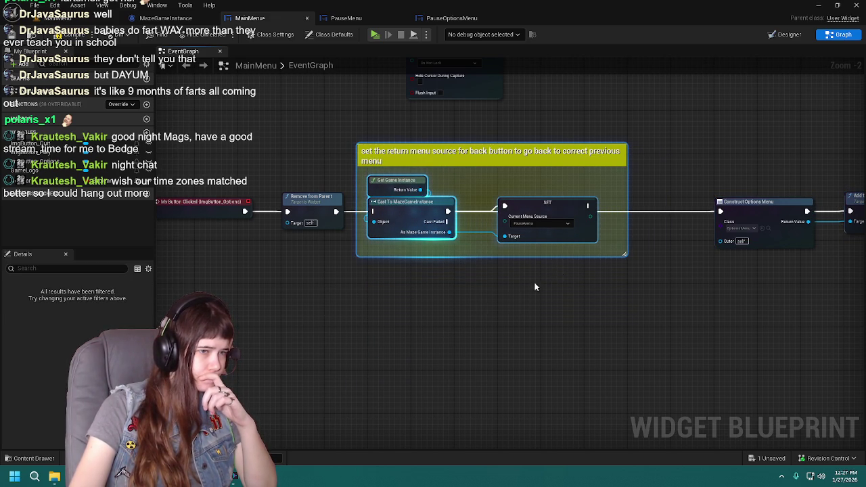
Wire SET's exec into Construct Options Menu and set Current Menu Source to MainMenu
{"action": "left_click_drag", "start_coordinate": [541, 229], "coordinate": [774, 309]}
{"action": "left_click_drag", "start_coordinate": [556, 245], "coordinate": [515, 243]}
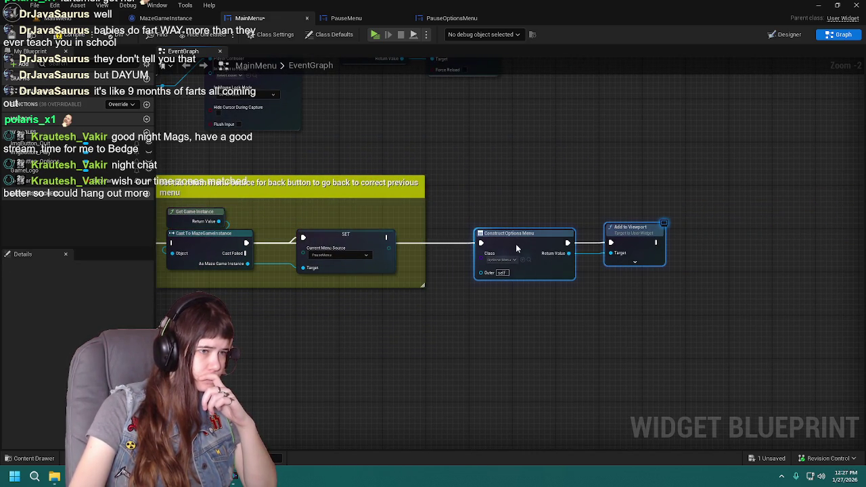
{"action": "left_click_drag", "start_coordinate": [381, 317], "coordinate": [550, 318]}
{"action": "scroll", "coordinate": [282, 294], "scroll_direction": "up", "scroll_amount": 1}
{"action": "left_click_drag", "start_coordinate": [283, 294], "coordinate": [312, 291]}
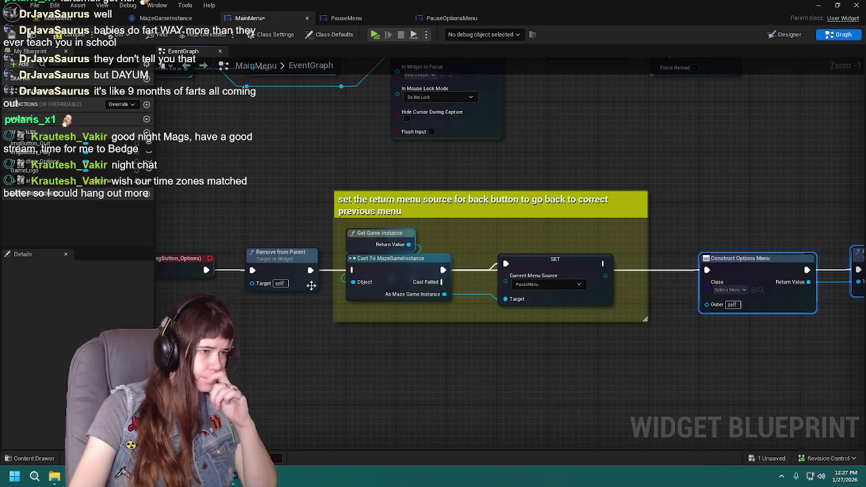
{"action": "mouse_move", "coordinate": [602, 270]}
{"action": "left_mouse_down"}
{"action": "mouse_move", "coordinate": [474, 276]}
{"action": "mouse_move", "coordinate": [576, 278]}
{"action": "left_mouse_up"}
{"action": "left_click", "coordinate": [416, 290]}
{"action": "left_click", "coordinate": [406, 303]}
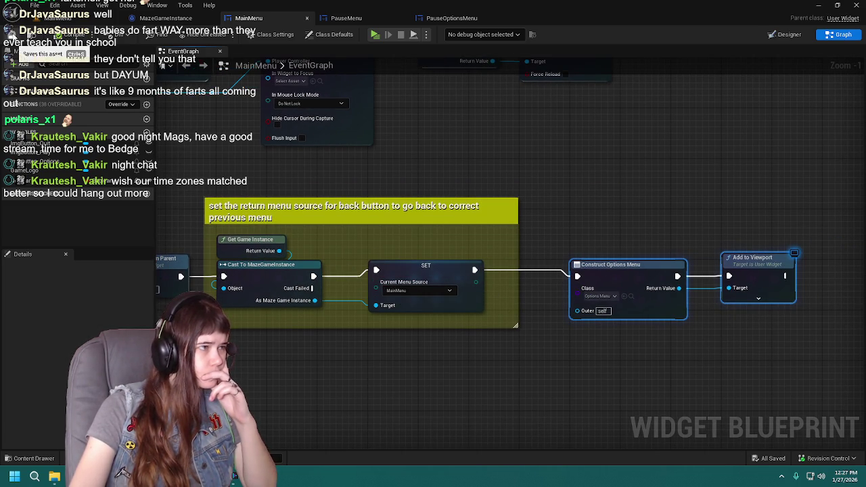
{"action": "left_click_drag", "start_coordinate": [355, 194], "coordinate": [464, 200]}
{"action": "mouse_move", "coordinate": [582, 223]}
{"action": "left_mouse_down"}
{"action": "mouse_move", "coordinate": [654, 194]}
{"action": "mouse_move", "coordinate": [596, 241]}
{"action": "left_mouse_up"}
Change the Construct node's class to PauseOptionsMenu and save the MainMenu blueprint
{"action": "left_click", "coordinate": [601, 316]}
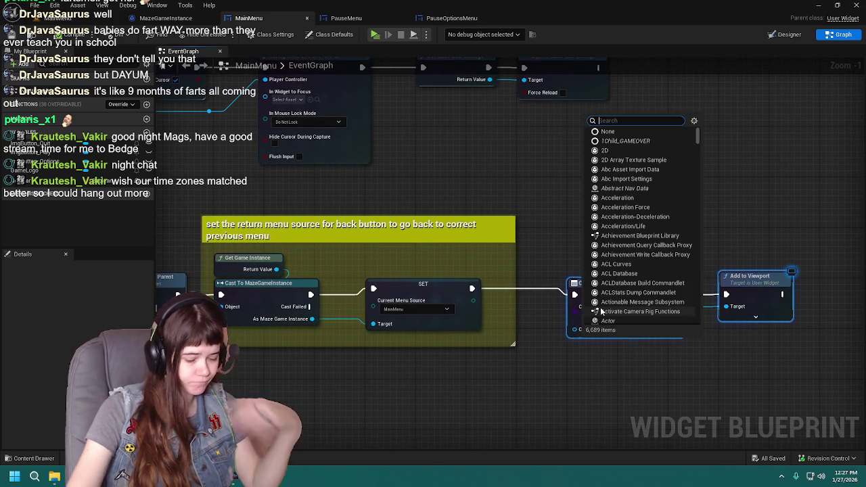
{"action": "type", "text": "pause"}
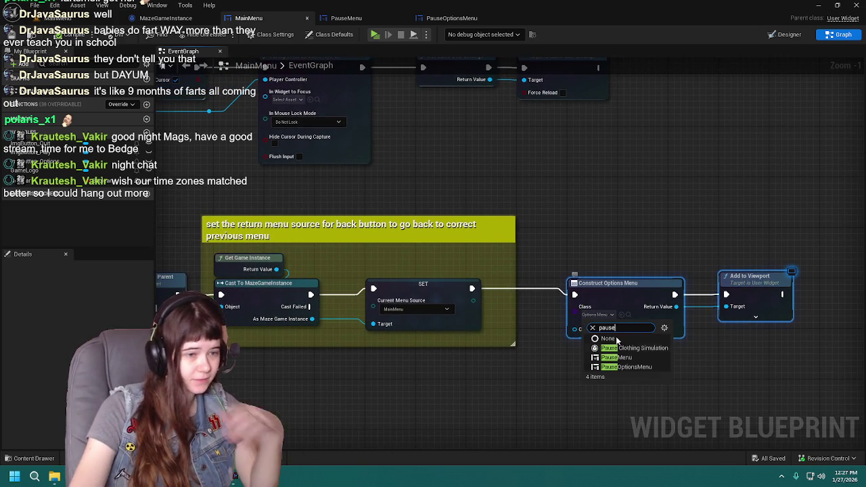
{"action": "left_click", "coordinate": [643, 367]}
{"action": "key", "text": "ctrl+s"}
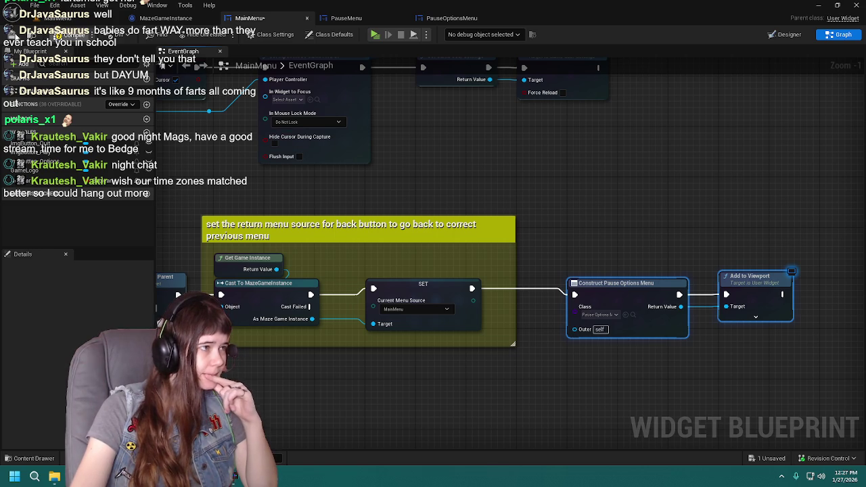
{"action": "mouse_move", "coordinate": [451, 141]}
{"action": "left_mouse_down"}
{"action": "mouse_move", "coordinate": [484, 142]}
{"action": "mouse_move", "coordinate": [501, 165]}
{"action": "mouse_move", "coordinate": [572, 215]}
{"action": "left_mouse_up"}
{"action": "scroll", "coordinate": [501, 170], "scroll_direction": "down", "scroll_amount": 1}
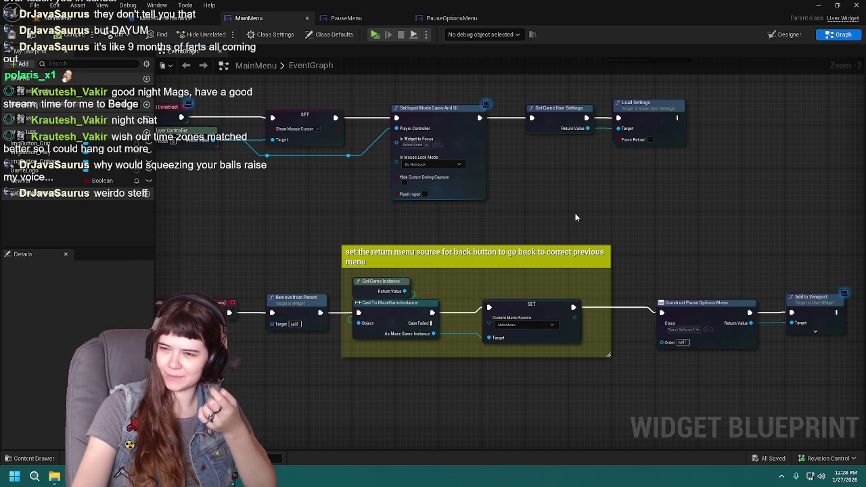
{"action": "left_click_drag", "start_coordinate": [575, 217], "coordinate": [614, 235]}
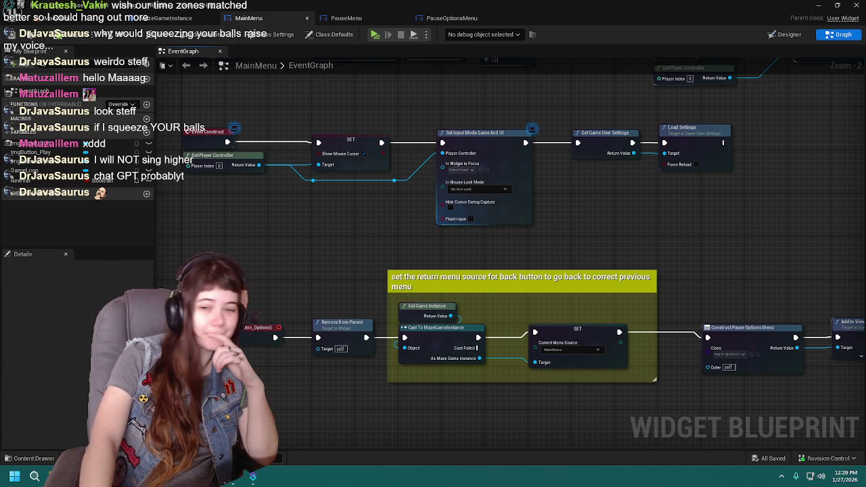
{"action": "mouse_move", "coordinate": [732, 213]}
{"action": "left_mouse_down"}
{"action": "mouse_move", "coordinate": [667, 226]}
{"action": "mouse_move", "coordinate": [345, 182]}
{"action": "left_mouse_up"}
Play in editor: Options, Difficulty Easy, Apply, Back, Resume, then stop with Esc
{"action": "left_click", "coordinate": [66, 18]}
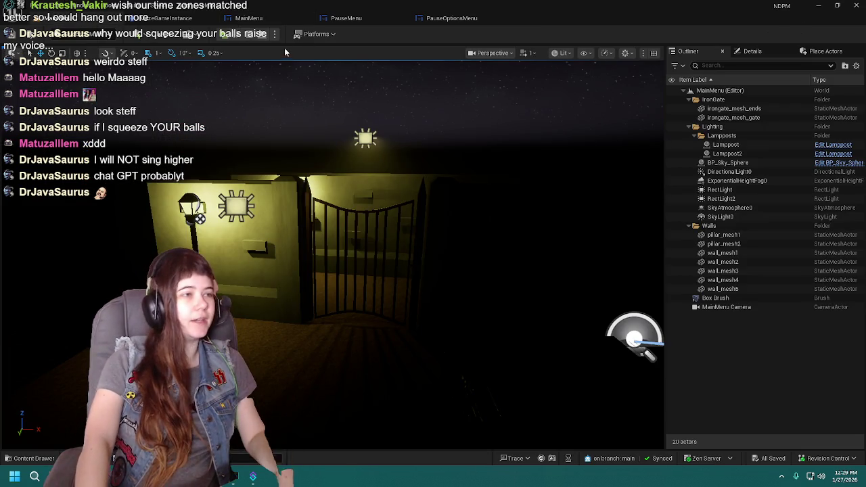
{"action": "left_click", "coordinate": [222, 33]}
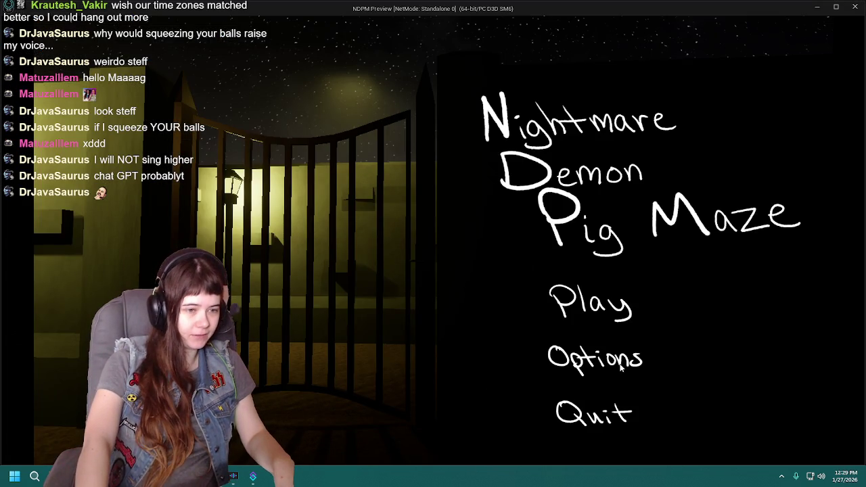
{"action": "left_click", "coordinate": [594, 358]}
{"action": "left_click", "coordinate": [554, 233]}
{"action": "left_click", "coordinate": [430, 260]}
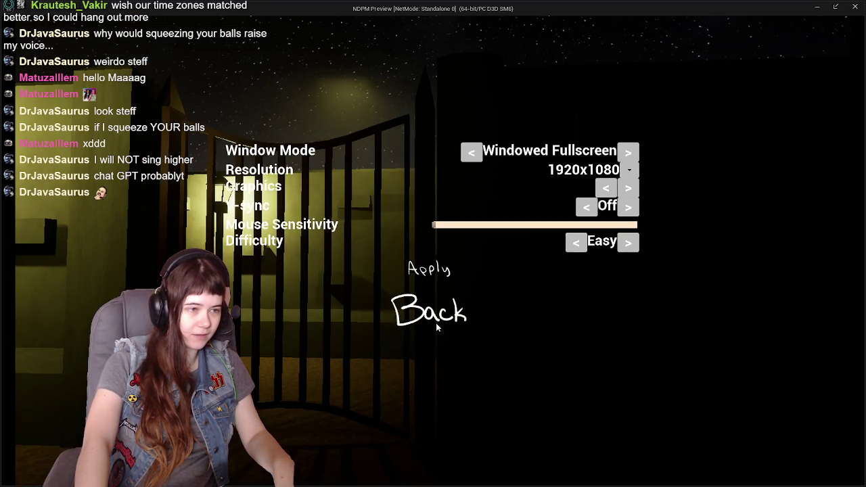
{"action": "left_click", "coordinate": [439, 318]}
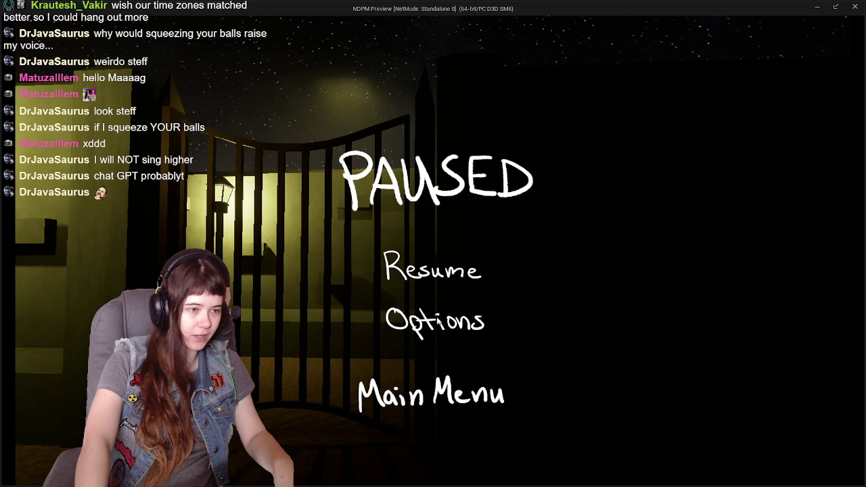
{"action": "left_click", "coordinate": [453, 268]}
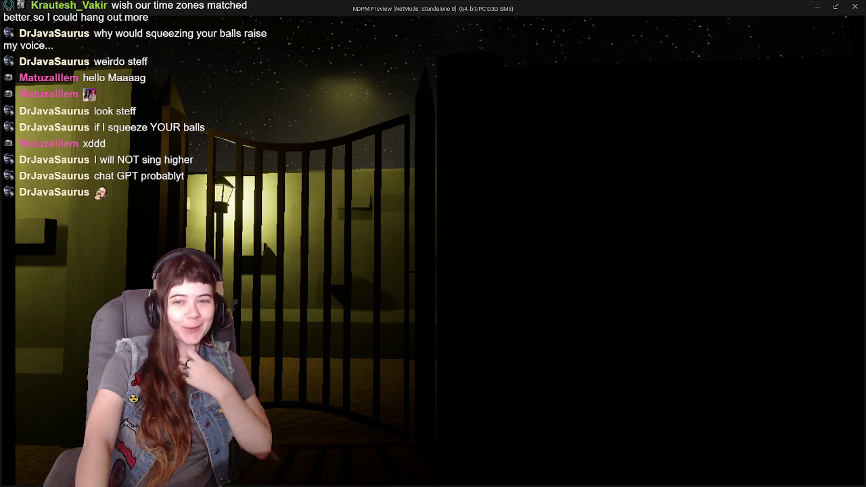
{"action": "key", "text": "Escape"}
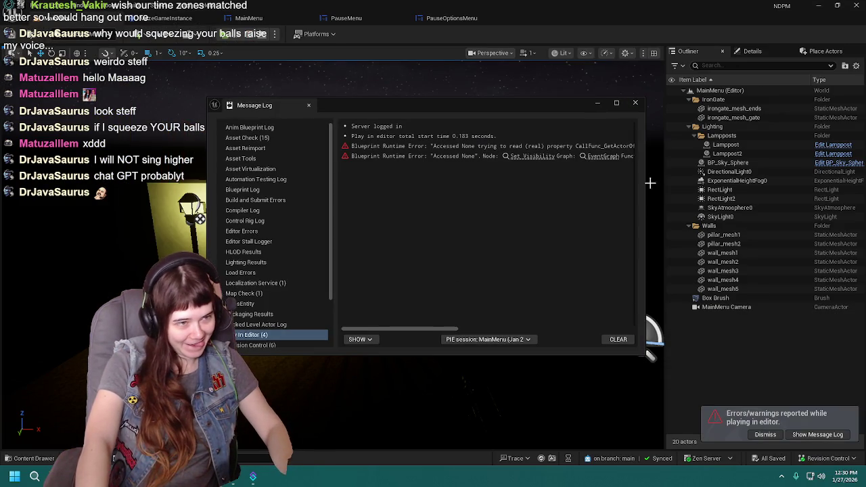
Close the Message Log, review MainMenu's Event Construct and Add to Viewport nodes, then open PauseOptionsMenu
{"action": "left_click", "coordinate": [635, 102]}
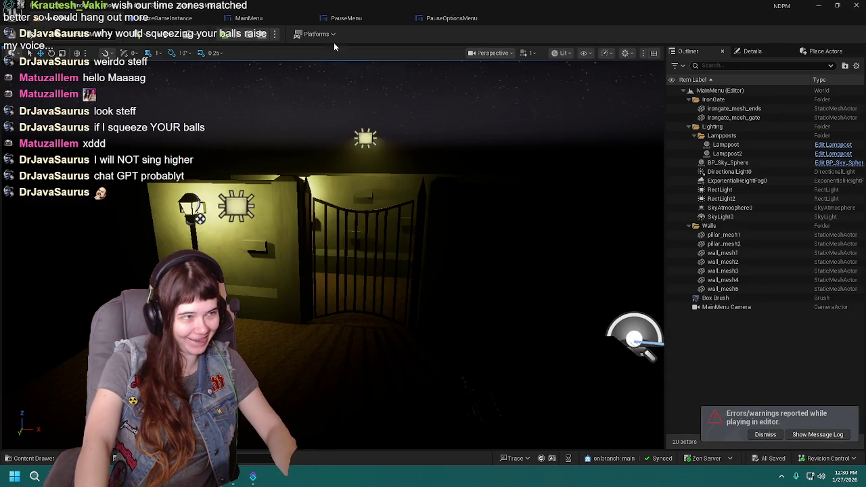
{"action": "left_click", "coordinate": [250, 19]}
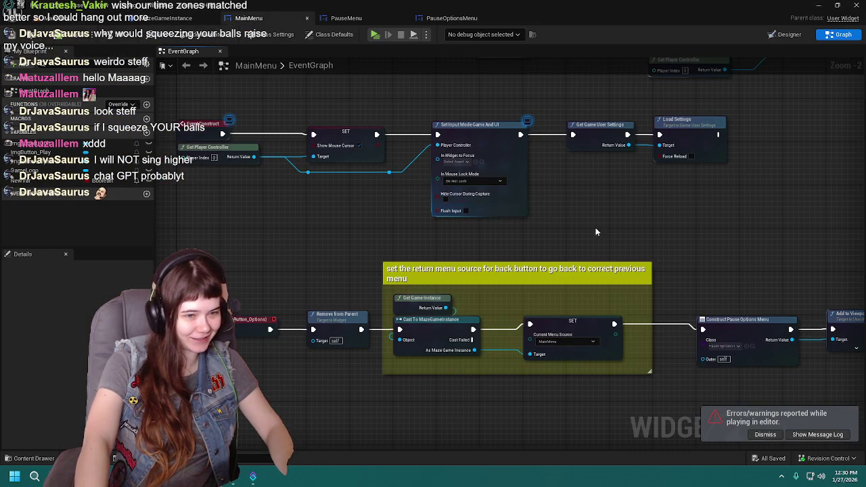
{"action": "left_click_drag", "start_coordinate": [541, 223], "coordinate": [532, 154]}
{"action": "mouse_move", "coordinate": [459, 131]}
{"action": "left_mouse_down"}
{"action": "mouse_move", "coordinate": [570, 153]}
{"action": "mouse_move", "coordinate": [557, 160]}
{"action": "mouse_move", "coordinate": [584, 187]}
{"action": "left_mouse_up"}
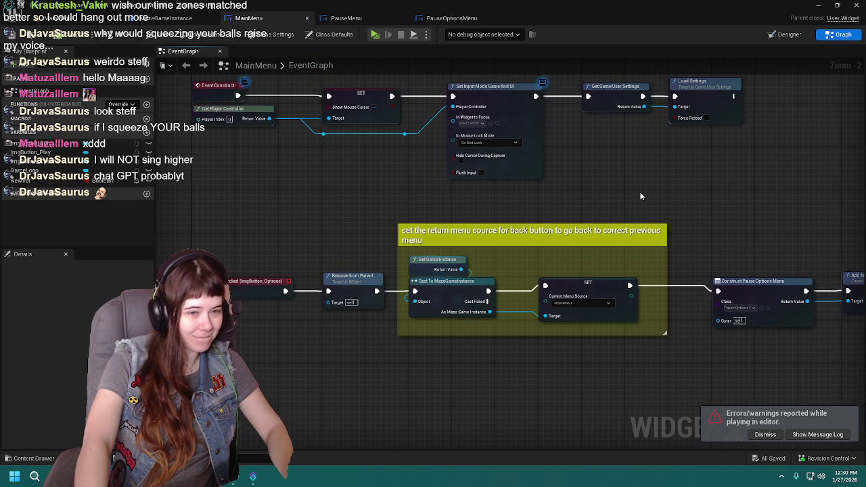
{"action": "left_click_drag", "start_coordinate": [679, 203], "coordinate": [592, 191]}
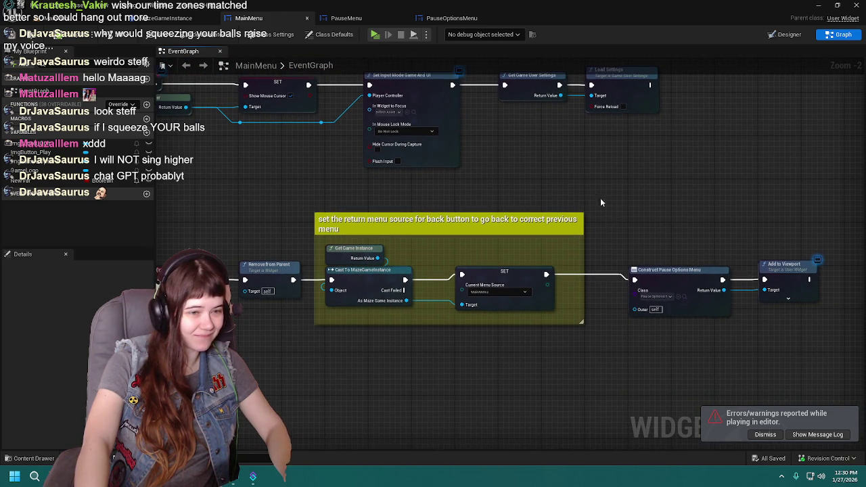
{"action": "mouse_move", "coordinate": [600, 265]}
{"action": "left_mouse_down"}
{"action": "mouse_move", "coordinate": [630, 298]}
{"action": "mouse_move", "coordinate": [668, 255]}
{"action": "mouse_move", "coordinate": [689, 210]}
{"action": "left_mouse_up"}
{"action": "left_click", "coordinate": [470, 18]}
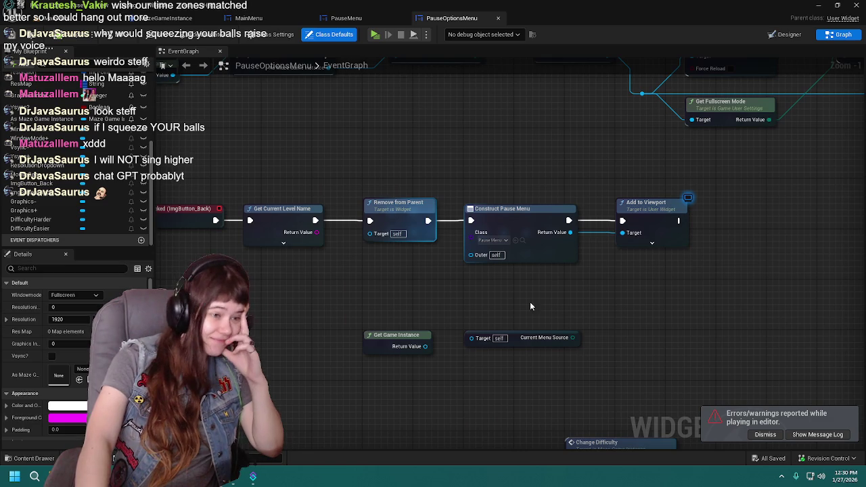
Delete the loose PauseOptionsMenu nodes and add a fresh Get Game Instance node
{"action": "mouse_move", "coordinate": [363, 302]}
{"action": "left_mouse_down"}
{"action": "mouse_move", "coordinate": [450, 314]}
{"action": "mouse_move", "coordinate": [439, 309]}
{"action": "mouse_move", "coordinate": [583, 370]}
{"action": "left_mouse_up"}
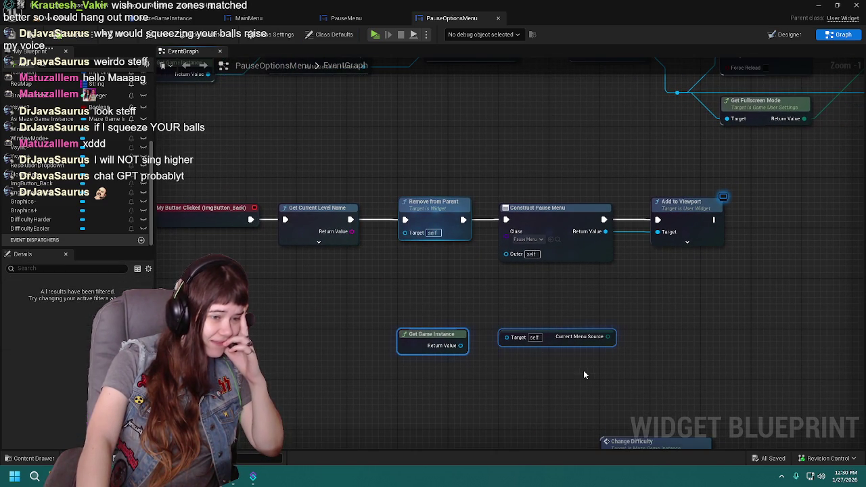
{"action": "key", "text": "Delete"}
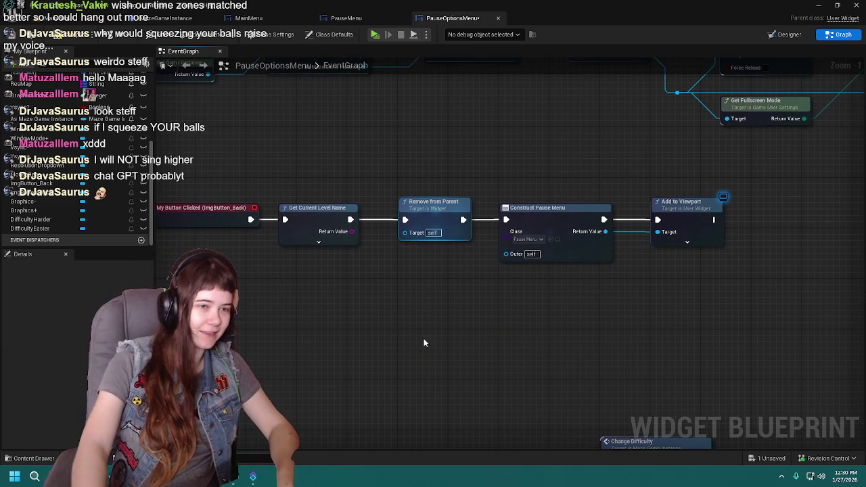
{"action": "left_click_drag", "start_coordinate": [445, 339], "coordinate": [456, 359]}
{"action": "right_click", "coordinate": [418, 346]}
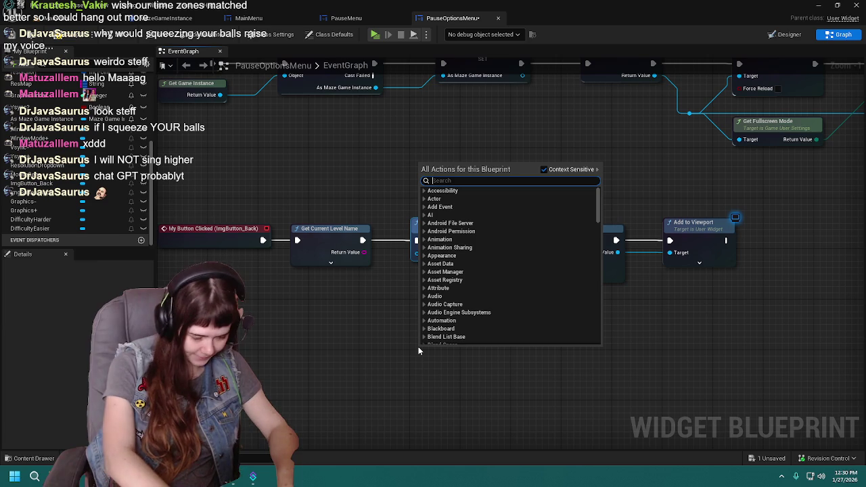
{"action": "type", "text": "cast to gmae"}
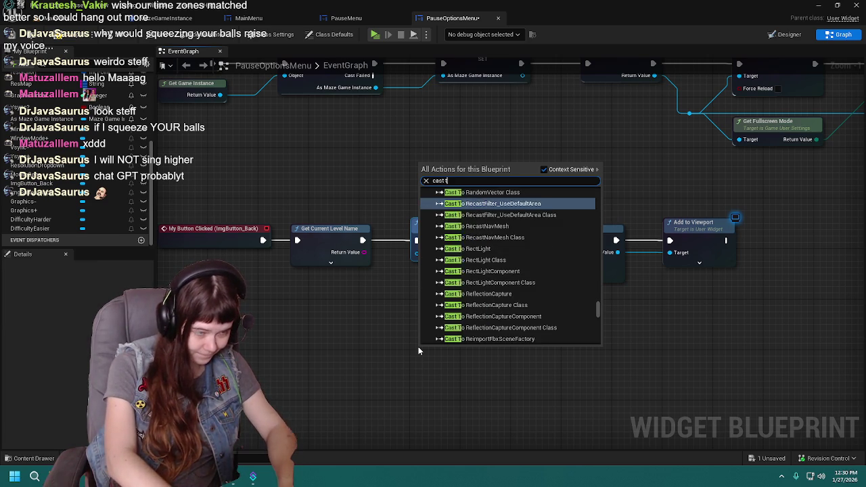
{"action": "key", "text": "BackSpace"}
{"action": "key", "text": "BackSpace"}
{"action": "key", "text": "BackSpace"}
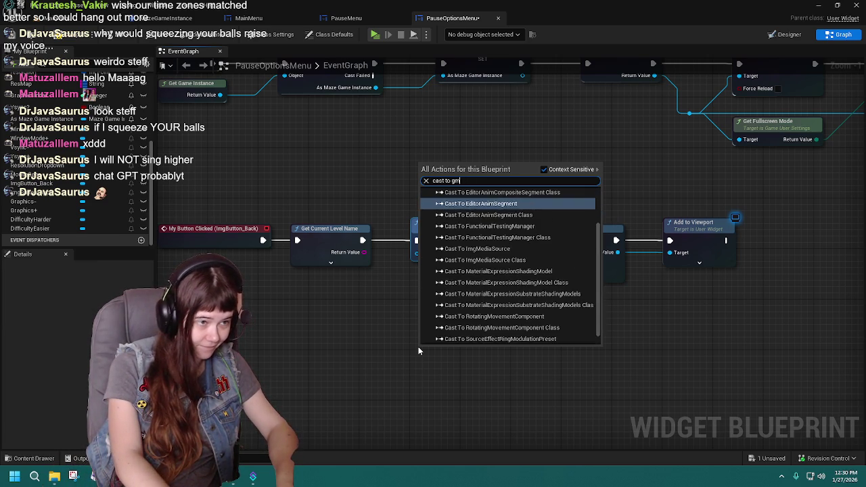
{"action": "key", "text": "BackSpace"}
{"action": "key", "text": "BackSpace"}
{"action": "key", "text": "BackSpace"}
{"action": "type", "text": "get game insta"}
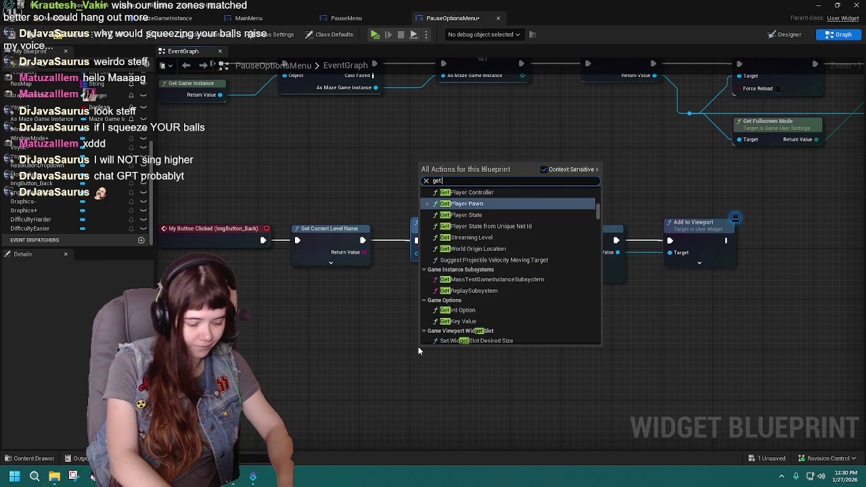
{"action": "key", "text": "Return"}
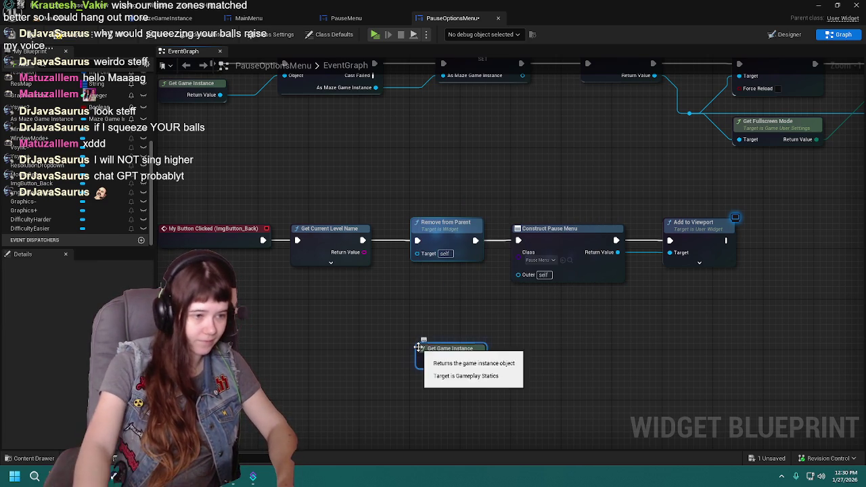
{"action": "mouse_move", "coordinate": [444, 352]}
{"action": "left_mouse_down"}
{"action": "mouse_move", "coordinate": [287, 360]}
{"action": "mouse_move", "coordinate": [398, 366]}
{"action": "mouse_move", "coordinate": [401, 357]}
{"action": "left_mouse_up"}
Add a Cast To MazeGameInstance node wired to Get Game Instance and arrange them
{"action": "type", "text": "cast to game inst"}
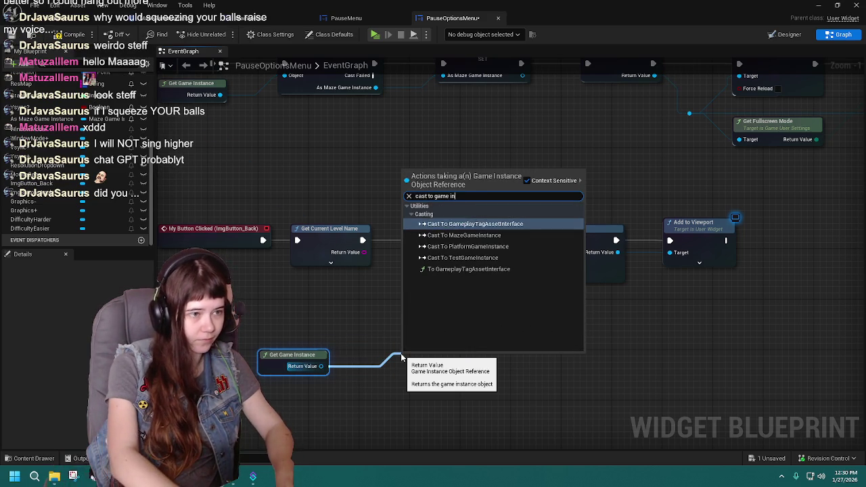
{"action": "key", "text": "Up"}
{"action": "key", "text": "Up"}
{"action": "key", "text": "Return"}
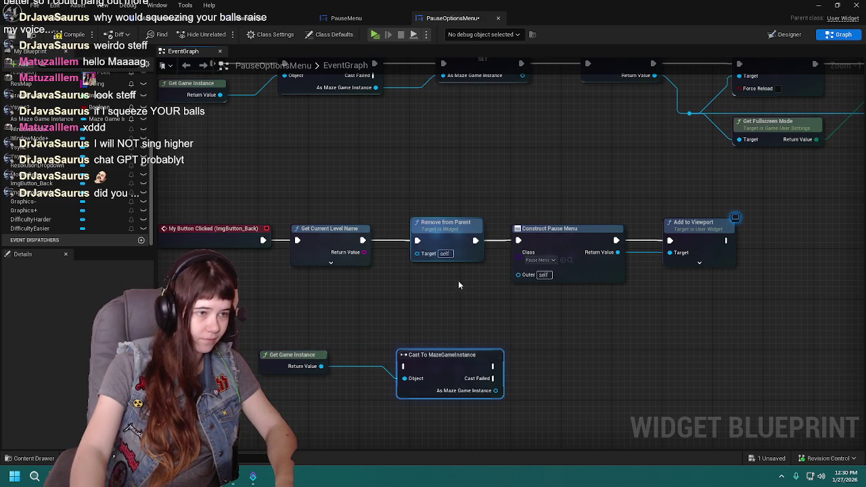
{"action": "left_click_drag", "start_coordinate": [416, 362], "coordinate": [409, 368]}
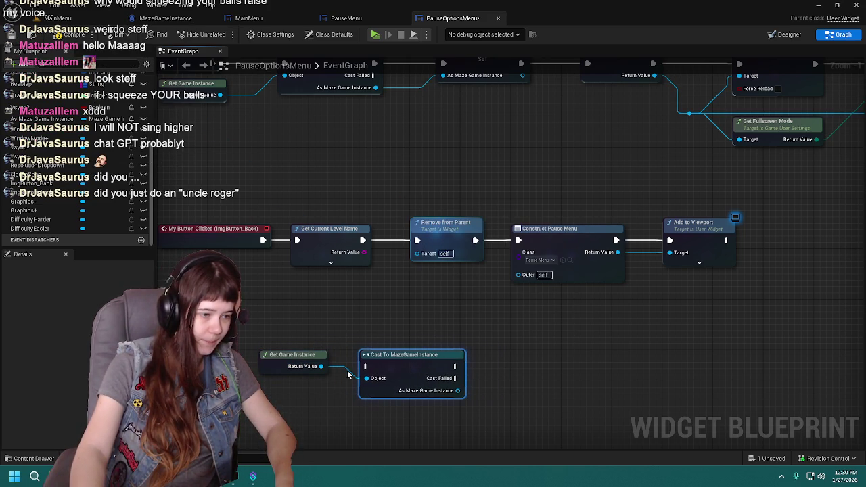
{"action": "mouse_move", "coordinate": [266, 357]}
{"action": "left_mouse_down"}
{"action": "mouse_move", "coordinate": [378, 330]}
{"action": "mouse_move", "coordinate": [364, 334]}
{"action": "left_mouse_up"}
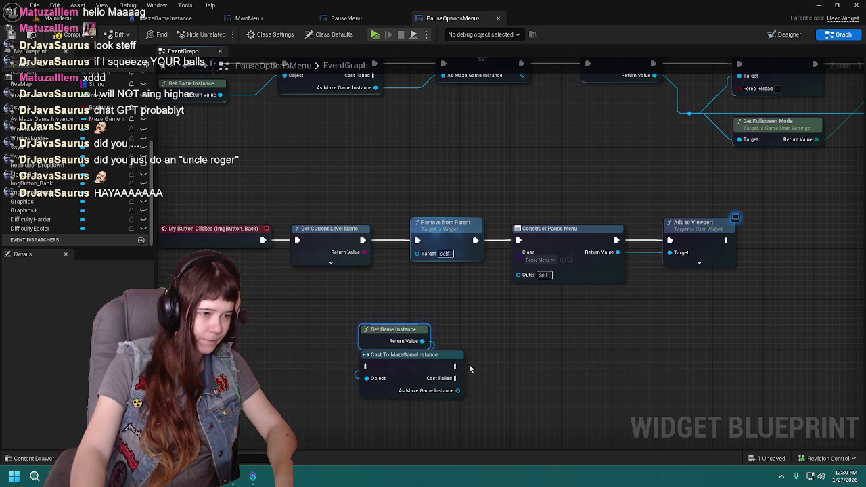
{"action": "left_click_drag", "start_coordinate": [455, 366], "coordinate": [516, 361]}
{"action": "left_click", "coordinate": [483, 406]}
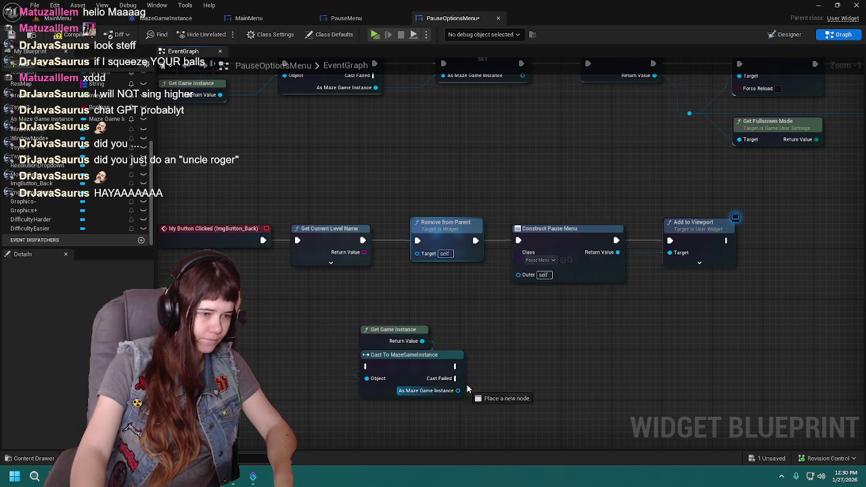
Add a Get Current Menu Source node off the cast's As Maze Game Instance output
{"action": "left_click_drag", "start_coordinate": [458, 390], "coordinate": [512, 369]}
{"action": "type", "text": "get currentmu"}
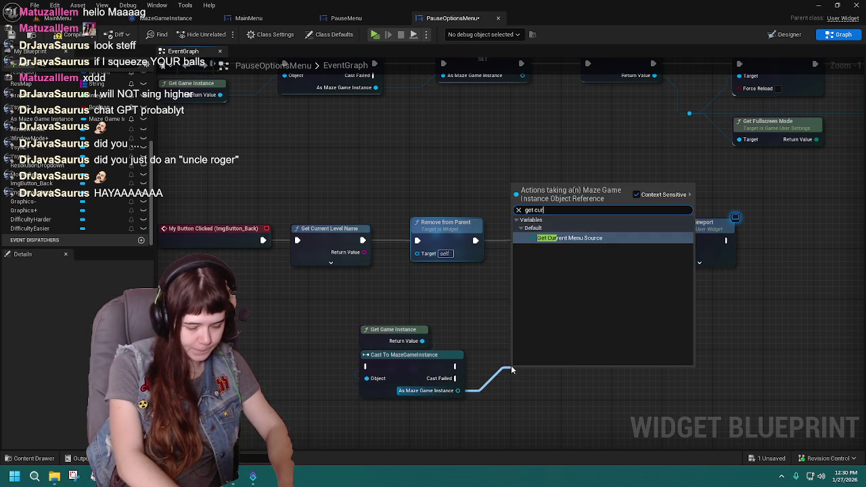
{"action": "key", "text": "Return"}
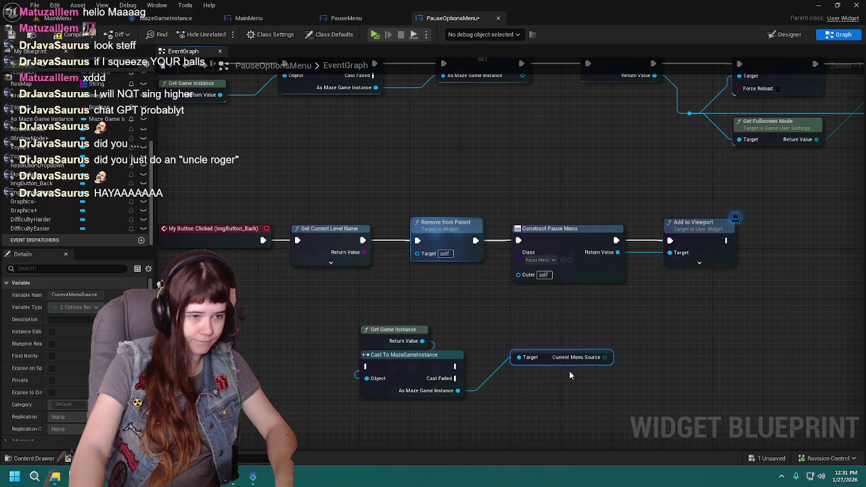
{"action": "left_click_drag", "start_coordinate": [547, 356], "coordinate": [470, 352]}
{"action": "mouse_move", "coordinate": [527, 354]}
{"action": "left_mouse_down"}
{"action": "mouse_move", "coordinate": [560, 360]}
{"action": "mouse_move", "coordinate": [589, 346]}
{"action": "left_mouse_up"}
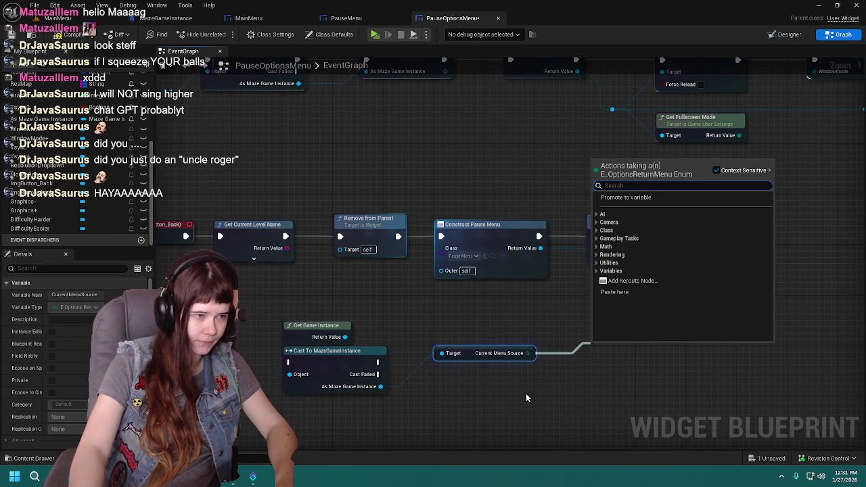
{"action": "left_click", "coordinate": [527, 398]}
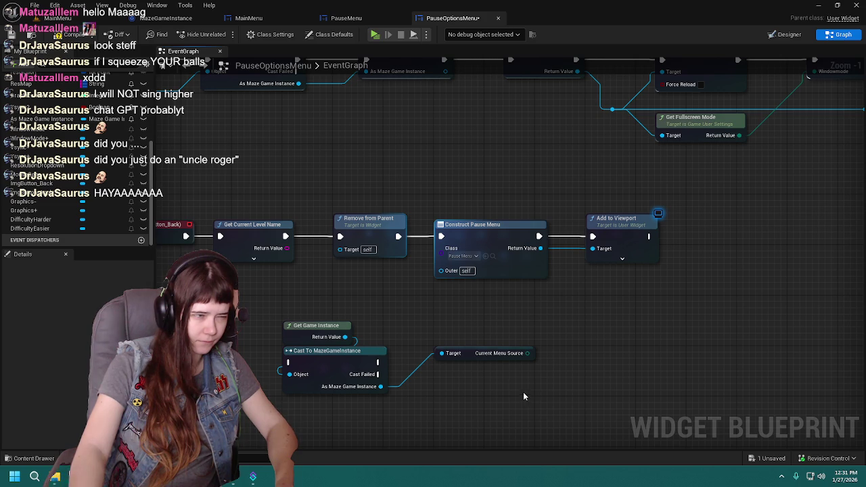
Move Construct Pause Menu and Add to Viewport right and reposition the game instance and cast nodes
{"action": "left_click_drag", "start_coordinate": [477, 203], "coordinate": [644, 284]}
{"action": "mouse_move", "coordinate": [482, 239]}
{"action": "left_mouse_down"}
{"action": "mouse_move", "coordinate": [637, 239]}
{"action": "mouse_move", "coordinate": [639, 215]}
{"action": "left_mouse_up"}
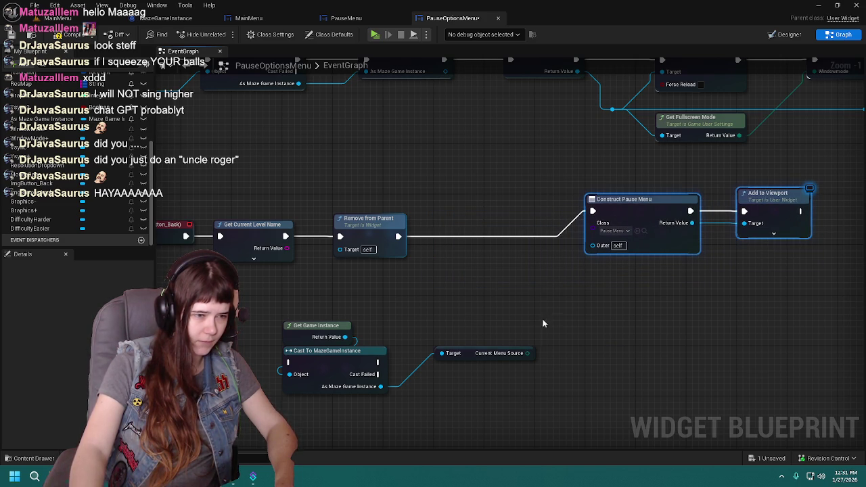
{"action": "mouse_move", "coordinate": [527, 354]}
{"action": "left_mouse_down"}
{"action": "mouse_move", "coordinate": [589, 228]}
{"action": "mouse_move", "coordinate": [597, 231]}
{"action": "mouse_move", "coordinate": [599, 349]}
{"action": "mouse_move", "coordinate": [596, 322]}
{"action": "left_mouse_up"}
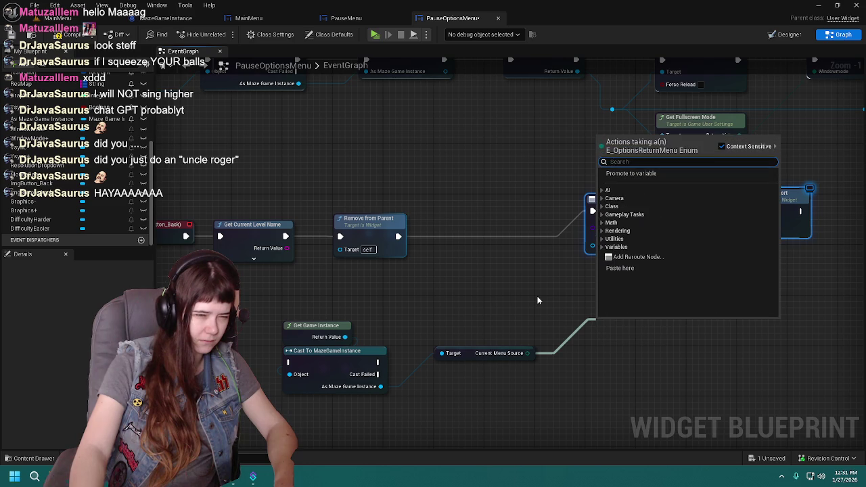
{"action": "left_click", "coordinate": [538, 300]}
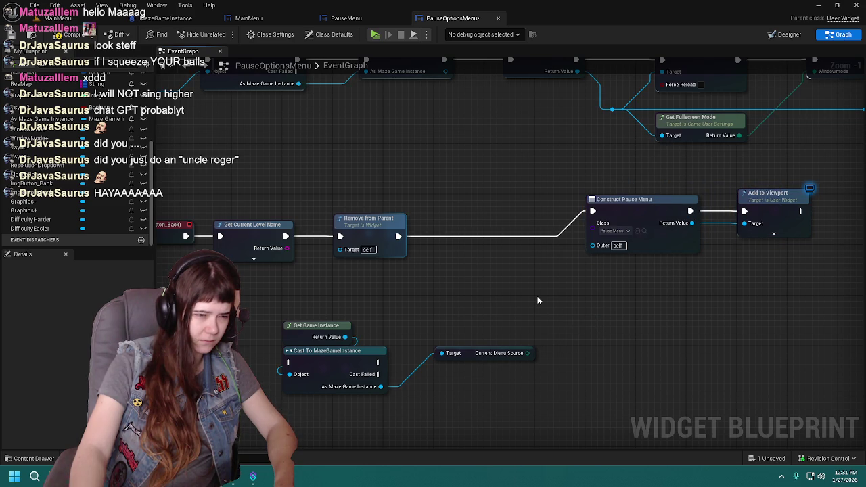
{"action": "left_click_drag", "start_coordinate": [304, 311], "coordinate": [490, 400]}
{"action": "mouse_move", "coordinate": [338, 354]}
{"action": "left_mouse_down"}
{"action": "mouse_move", "coordinate": [464, 315]}
{"action": "mouse_move", "coordinate": [489, 328]}
{"action": "left_mouse_up"}
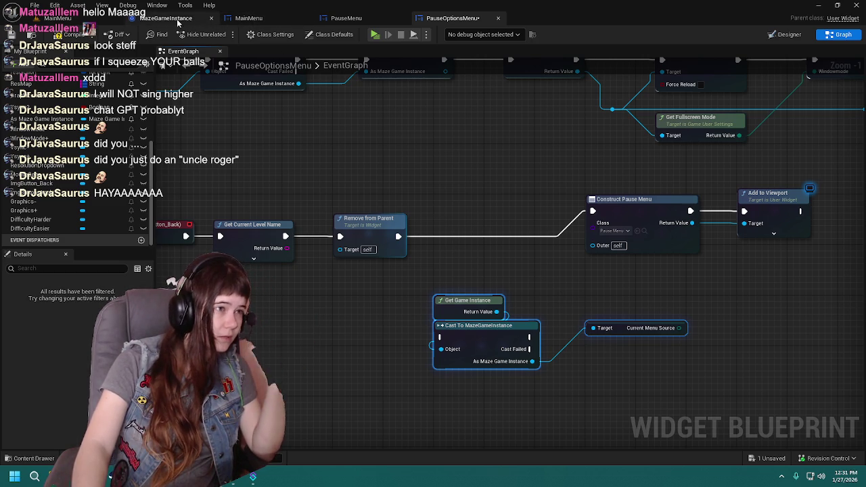
Look over the MazeGameInstance graph and inspect its CurrentMenuSource variable's settings
{"action": "left_click", "coordinate": [166, 17]}
{"action": "scroll", "coordinate": [475, 201], "scroll_direction": "down", "scroll_amount": 3}
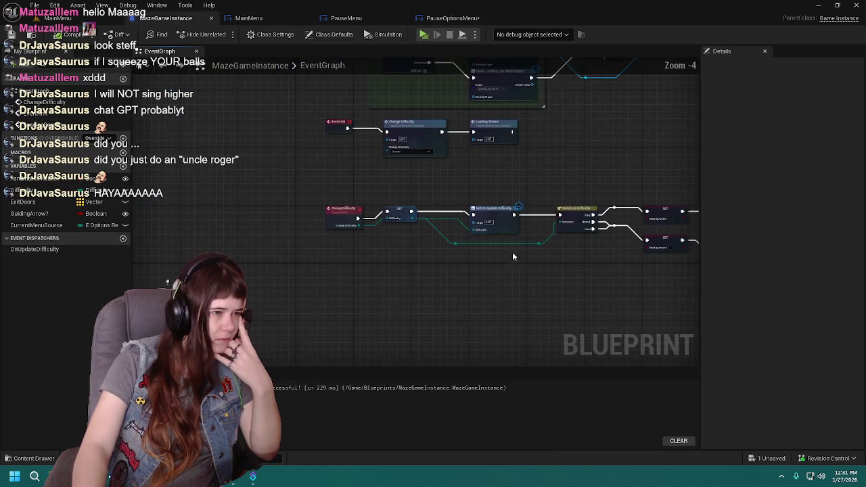
{"action": "scroll", "coordinate": [420, 63], "scroll_direction": "up", "scroll_amount": 1}
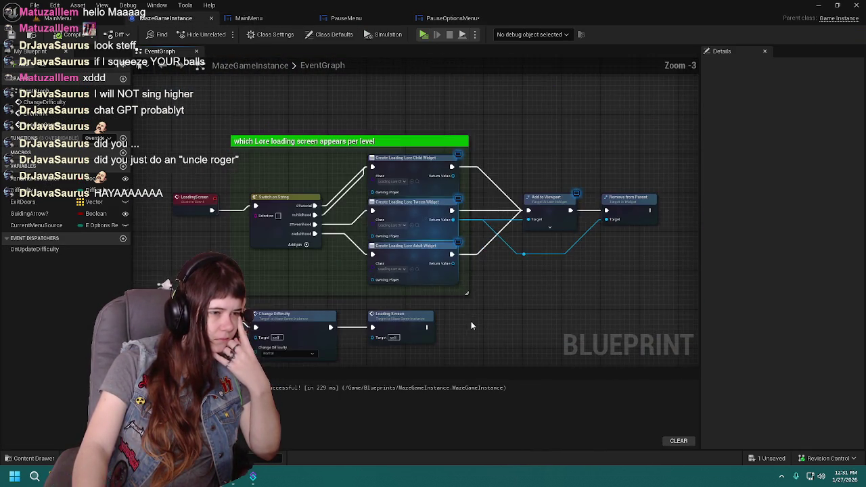
{"action": "mouse_move", "coordinate": [496, 219]}
{"action": "left_mouse_down"}
{"action": "mouse_move", "coordinate": [499, 185]}
{"action": "mouse_move", "coordinate": [340, 180]}
{"action": "mouse_move", "coordinate": [427, 302]}
{"action": "mouse_move", "coordinate": [366, 286]}
{"action": "mouse_move", "coordinate": [478, 323]}
{"action": "mouse_move", "coordinate": [269, 272]}
{"action": "mouse_move", "coordinate": [428, 164]}
{"action": "mouse_move", "coordinate": [358, 216]}
{"action": "mouse_move", "coordinate": [348, 247]}
{"action": "left_mouse_up"}
{"action": "scroll", "coordinate": [406, 203], "scroll_direction": "down", "scroll_amount": 4}
{"action": "scroll", "coordinate": [402, 151], "scroll_direction": "up", "scroll_amount": 4}
{"action": "left_click", "coordinate": [33, 226]}
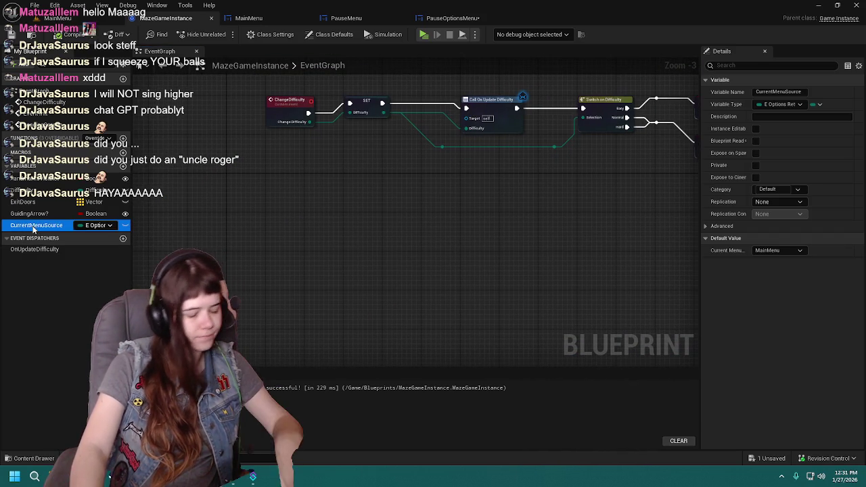
Place a CurrentMenuSource getter node, compile and save MazeGameInstance, then bring up MainMenu
{"action": "mouse_move", "coordinate": [33, 230]}
{"action": "left_mouse_down"}
{"action": "mouse_move", "coordinate": [352, 249]}
{"action": "mouse_move", "coordinate": [318, 227]}
{"action": "mouse_move", "coordinate": [262, 245]}
{"action": "left_mouse_up"}
{"action": "scroll", "coordinate": [323, 229], "scroll_direction": "up", "scroll_amount": 1}
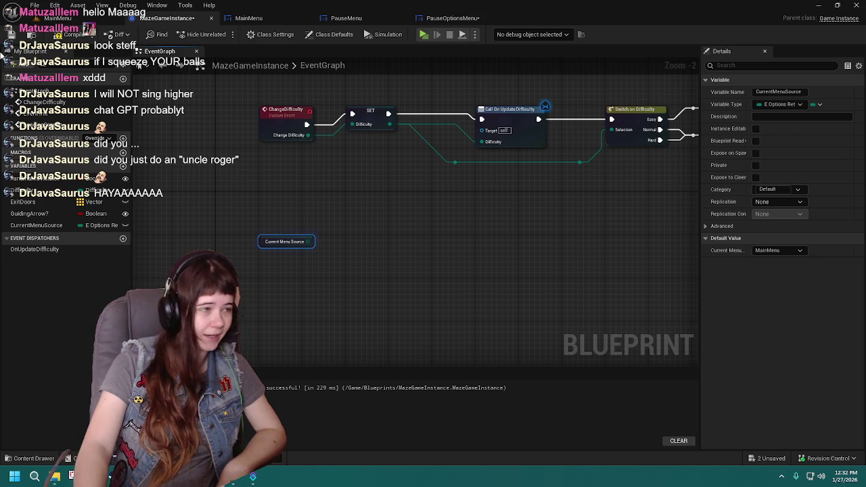
{"action": "left_click", "coordinate": [60, 34]}
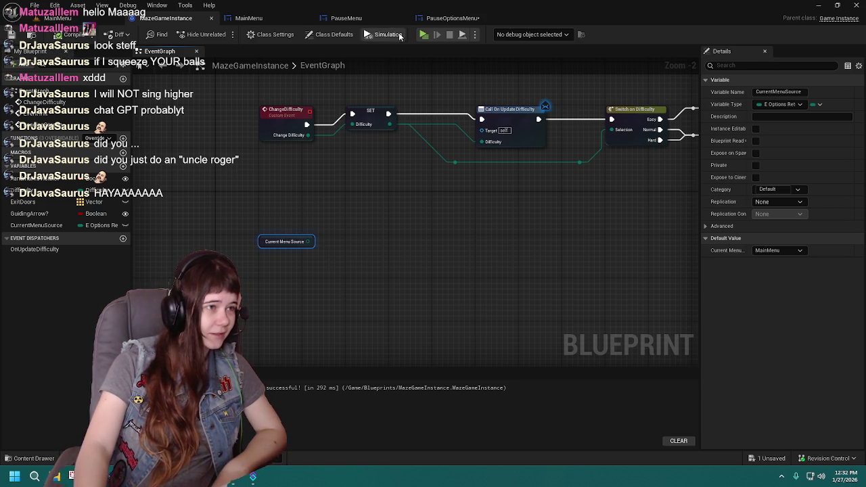
{"action": "left_click", "coordinate": [248, 17]}
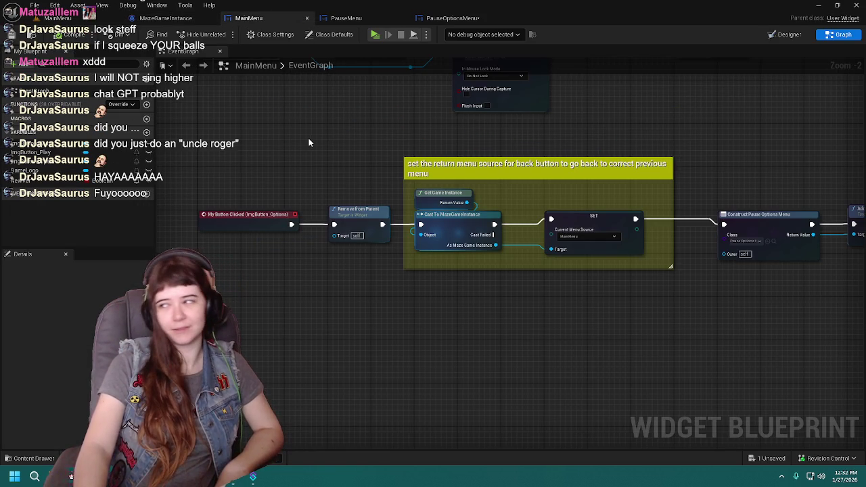
Save the PauseOptionsMenu blueprint and select its Get Game Instance and Cast nodes
{"action": "left_click", "coordinate": [345, 17]}
{"action": "left_click", "coordinate": [453, 18]}
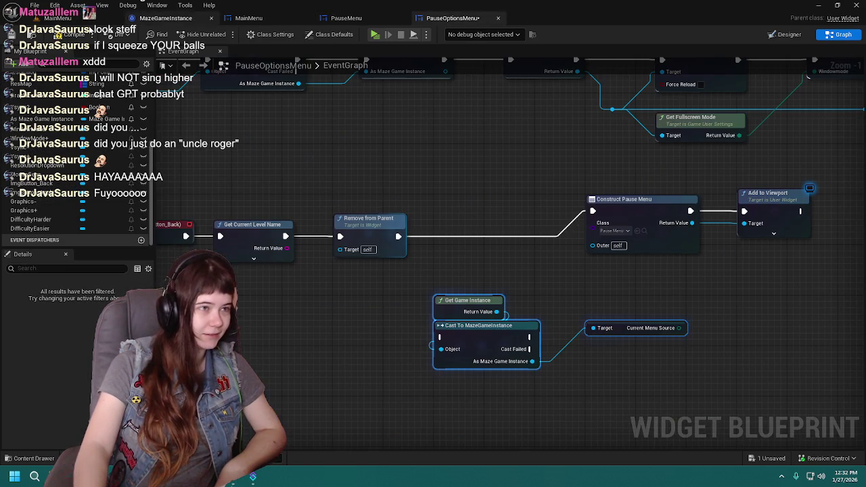
{"action": "left_click", "coordinate": [64, 33]}
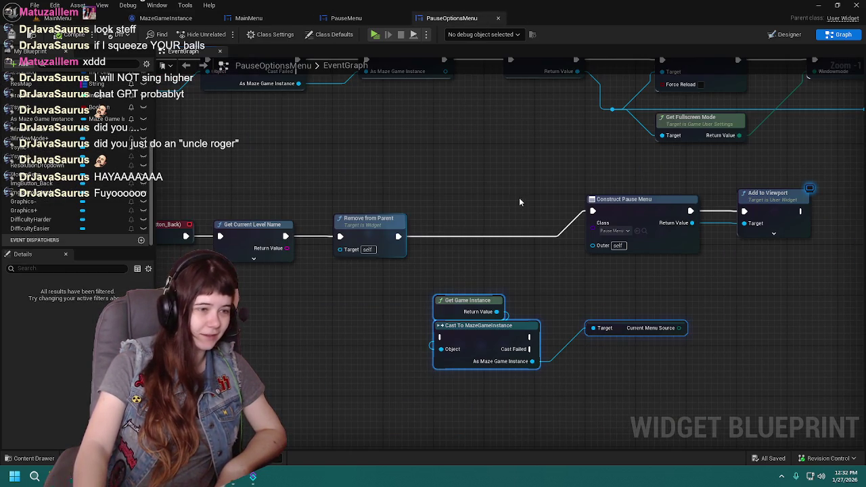
{"action": "left_click_drag", "start_coordinate": [519, 202], "coordinate": [488, 171]}
{"action": "mouse_move", "coordinate": [396, 267]}
{"action": "left_mouse_down"}
{"action": "mouse_move", "coordinate": [661, 363]}
{"action": "mouse_move", "coordinate": [641, 358]}
{"action": "left_mouse_up"}
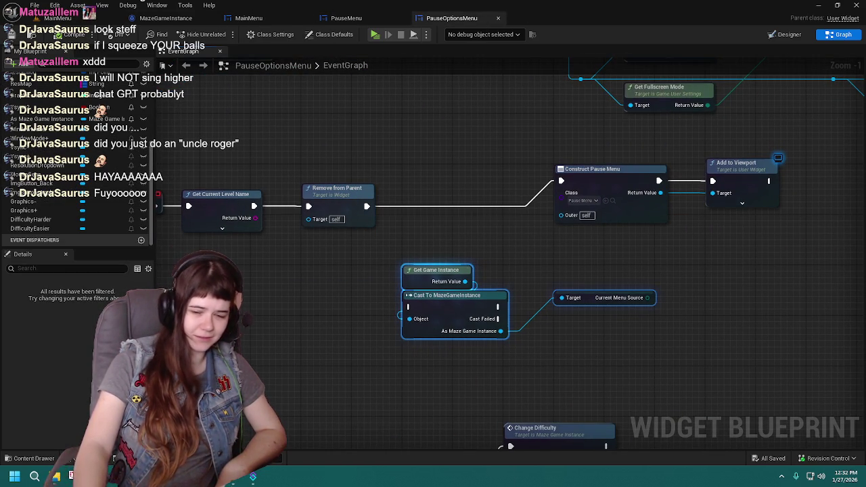
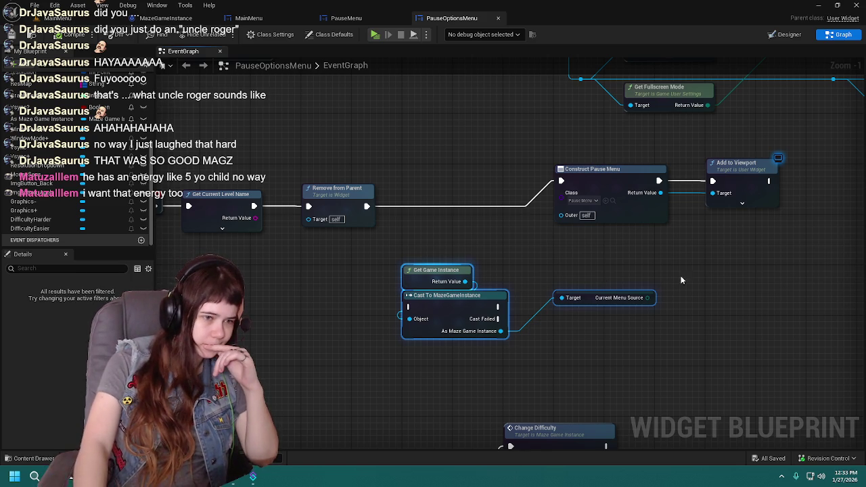
Add an Equal (==) node wired from the Current Menu Source output pin
{"action": "left_click_drag", "start_coordinate": [660, 276], "coordinate": [601, 272]}
{"action": "mouse_move", "coordinate": [480, 320]}
{"action": "left_mouse_down"}
{"action": "mouse_move", "coordinate": [593, 292]}
{"action": "mouse_move", "coordinate": [593, 317]}
{"action": "left_mouse_up"}
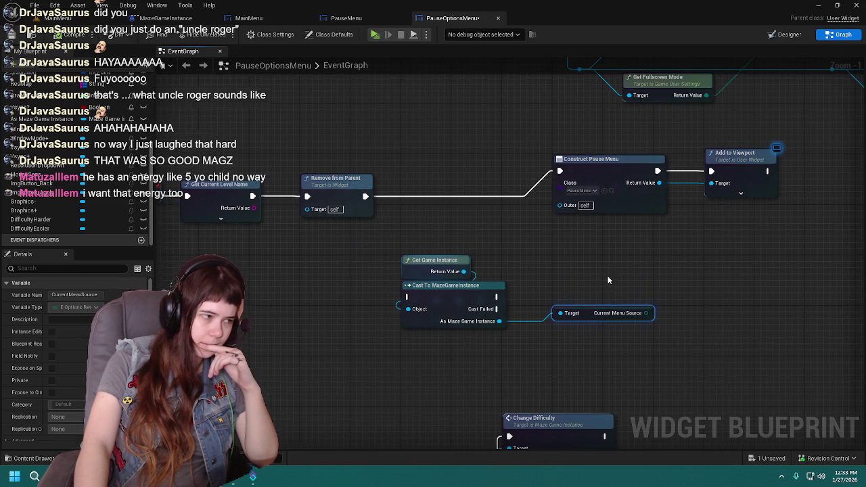
{"action": "left_click_drag", "start_coordinate": [609, 276], "coordinate": [550, 255]}
{"action": "scroll", "coordinate": [13, 379], "scroll_direction": "down", "scroll_amount": 1}
{"action": "scroll", "coordinate": [21, 369], "scroll_direction": "up", "scroll_amount": 1}
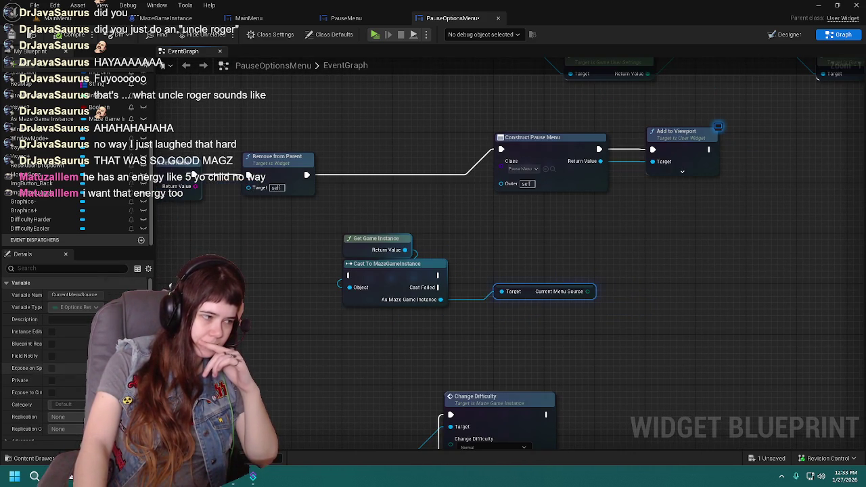
{"action": "mouse_move", "coordinate": [588, 292]}
{"action": "left_mouse_down"}
{"action": "mouse_move", "coordinate": [594, 301]}
{"action": "mouse_move", "coordinate": [625, 279]}
{"action": "left_mouse_up"}
{"action": "type", "text": "br"}
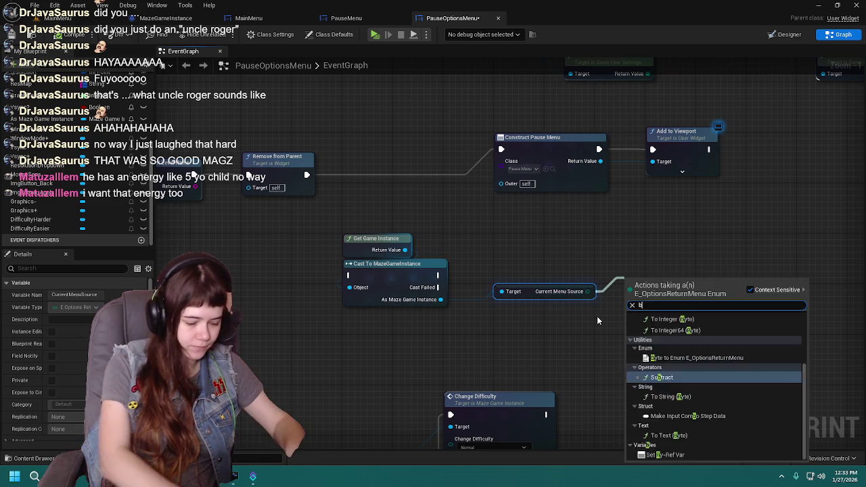
{"action": "key", "text": "BackSpace"}
{"action": "key", "text": "BackSpace"}
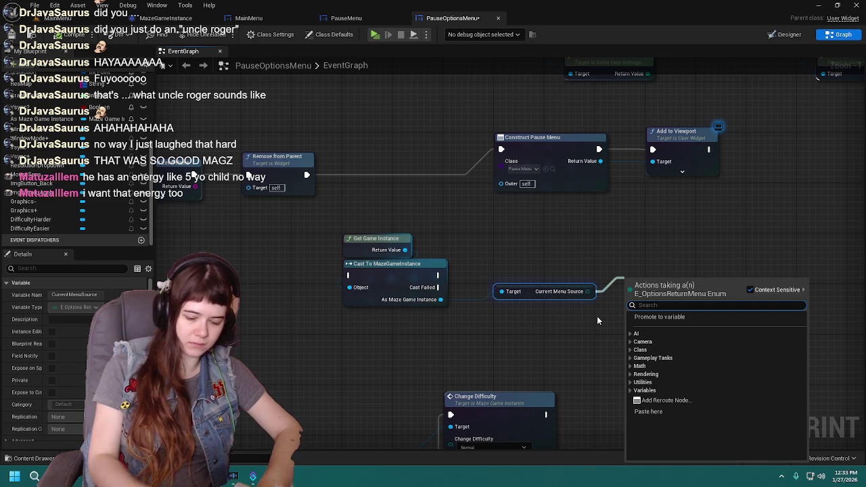
{"action": "type", "text": "="}
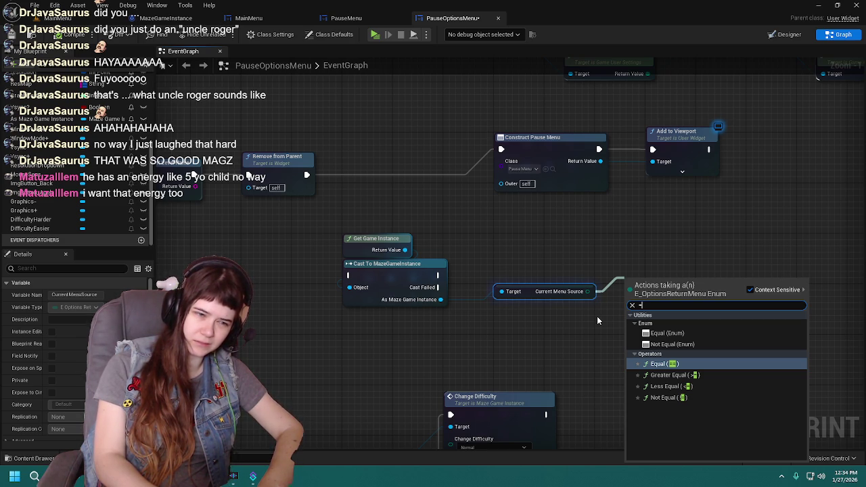
{"action": "left_click", "coordinate": [631, 363]}
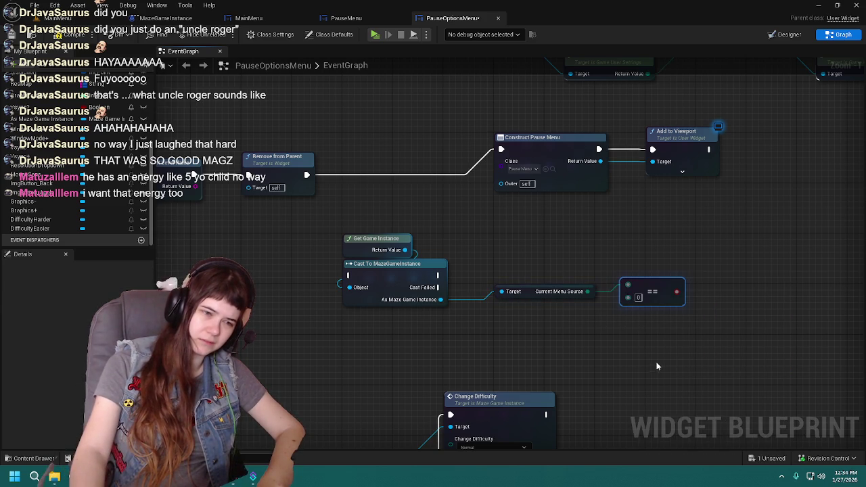
Inspect the == pin options and the CurrentMenuSource variable's details
{"action": "left_click_drag", "start_coordinate": [631, 363], "coordinate": [525, 366]}
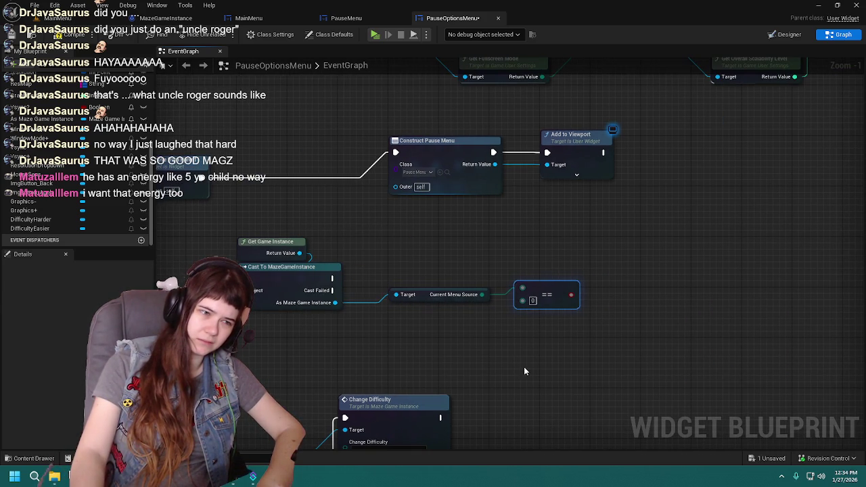
{"action": "right_click", "coordinate": [522, 303]}
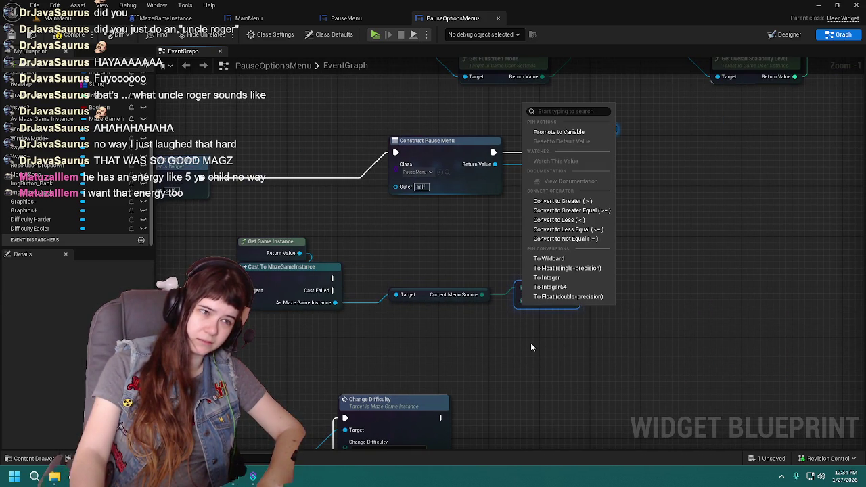
{"action": "left_click", "coordinate": [531, 343]}
{"action": "left_click_drag", "start_coordinate": [546, 293], "coordinate": [572, 299]}
{"action": "left_click_drag", "start_coordinate": [355, 340], "coordinate": [406, 336]}
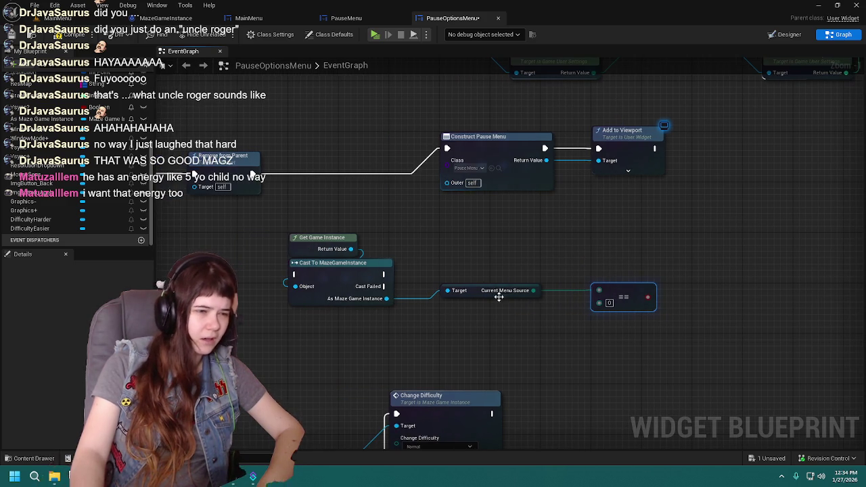
{"action": "left_click", "coordinate": [471, 292]}
{"action": "scroll", "coordinate": [50, 356], "scroll_direction": "down", "scroll_amount": 1}
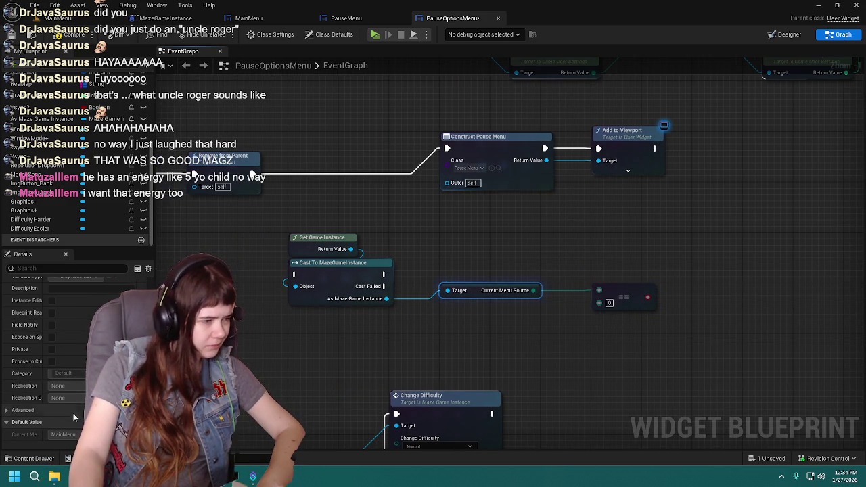
{"action": "mouse_move", "coordinate": [594, 314]}
{"action": "left_mouse_down"}
{"action": "mouse_move", "coordinate": [503, 348]}
{"action": "mouse_move", "coordinate": [421, 340]}
{"action": "left_mouse_up"}
Search the blueprint's actions for 'text' without adding a node
{"action": "right_click", "coordinate": [422, 344]}
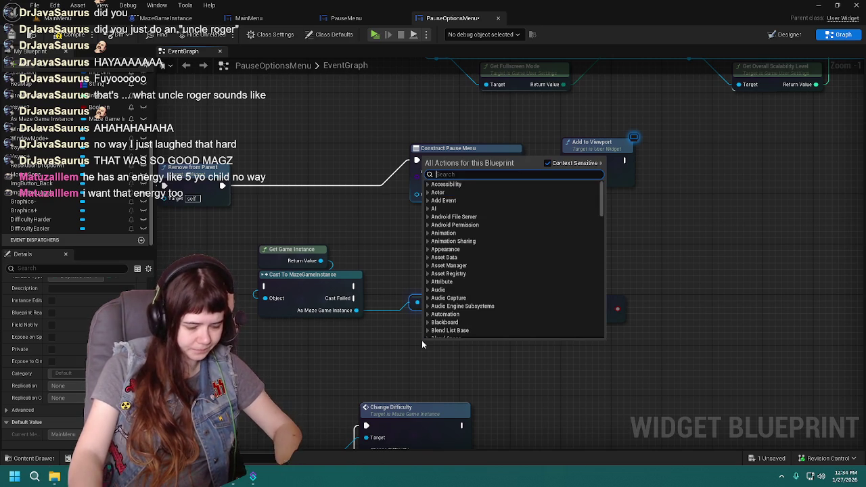
{"action": "type", "text": "text"}
{"action": "scroll", "coordinate": [504, 288], "scroll_direction": "down", "scroll_amount": 5}
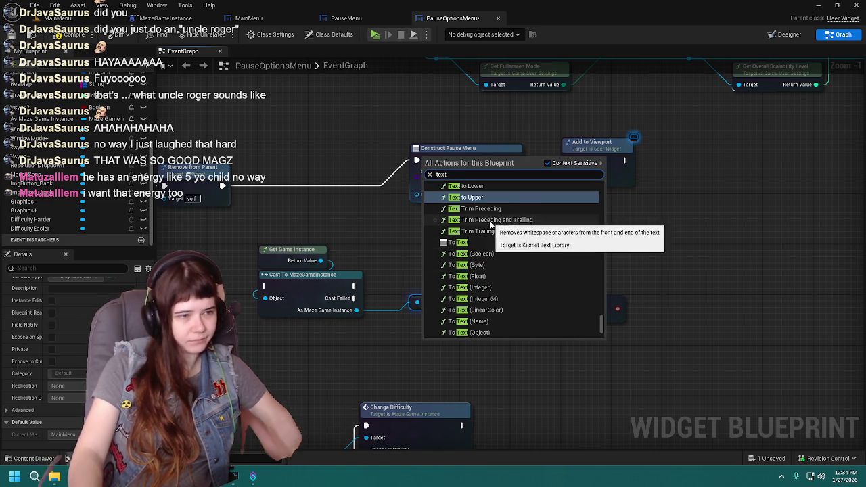
{"action": "scroll", "coordinate": [494, 240], "scroll_direction": "up", "scroll_amount": 4}
{"action": "scroll", "coordinate": [494, 243], "scroll_direction": "up", "scroll_amount": 5}
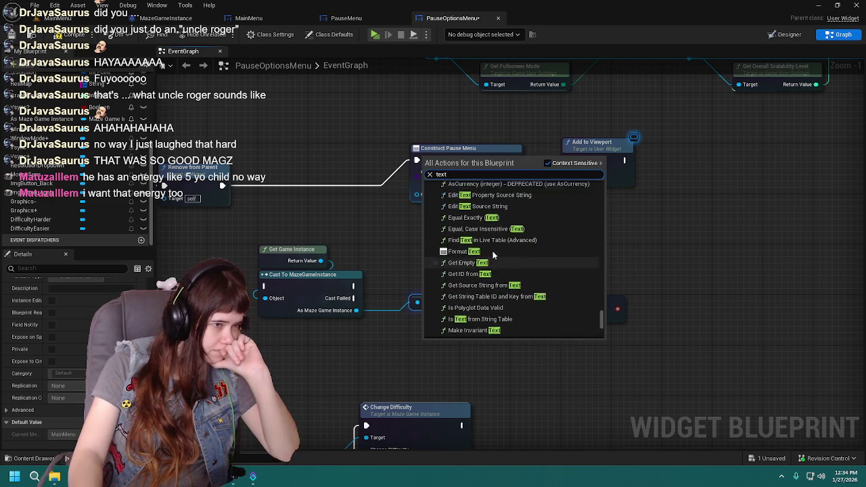
{"action": "scroll", "coordinate": [491, 322], "scroll_direction": "up", "scroll_amount": 3}
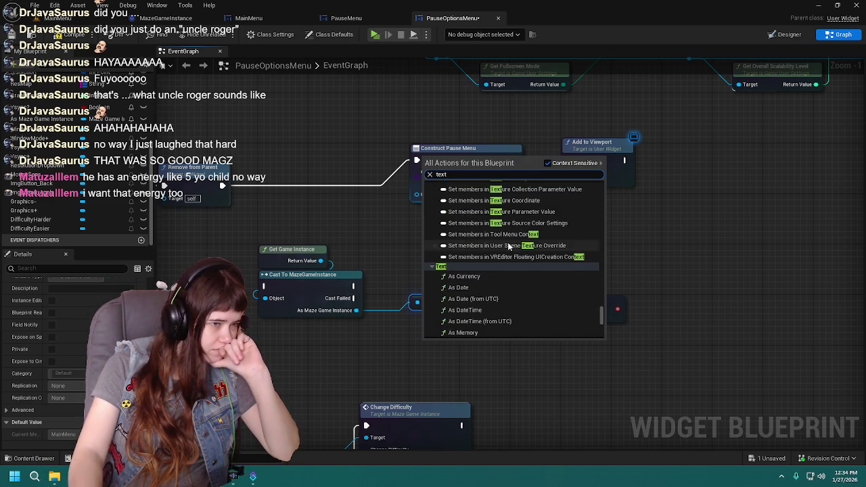
{"action": "left_click", "coordinate": [507, 353]}
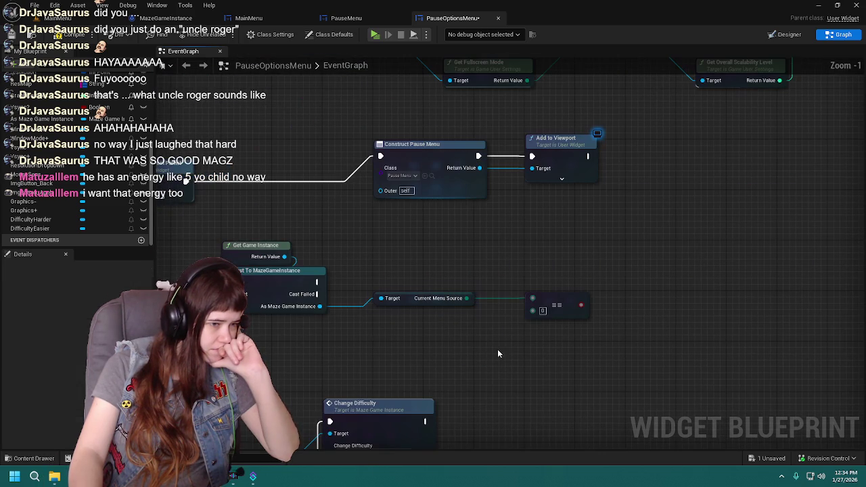
Reset the == node to wildcard, reconnect Current Menu Source, and place a Branch beside it
{"action": "right_click", "coordinate": [538, 315]}
{"action": "left_click", "coordinate": [545, 271]}
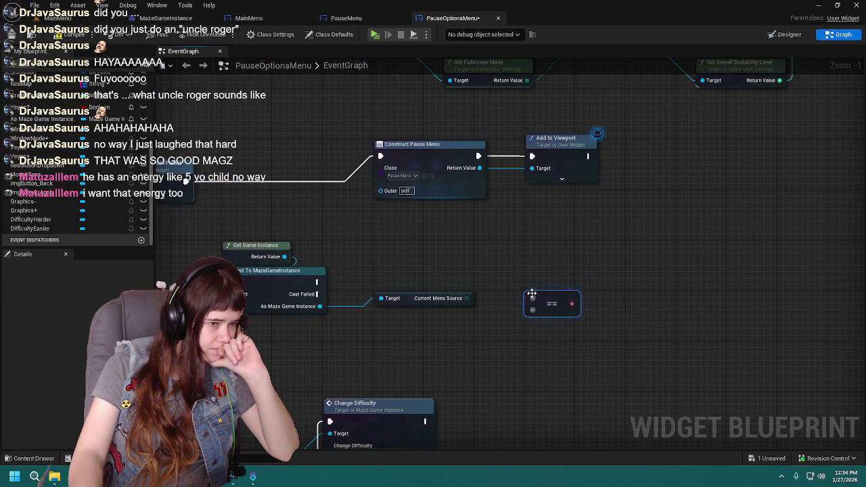
{"action": "left_click_drag", "start_coordinate": [467, 298], "coordinate": [532, 300]}
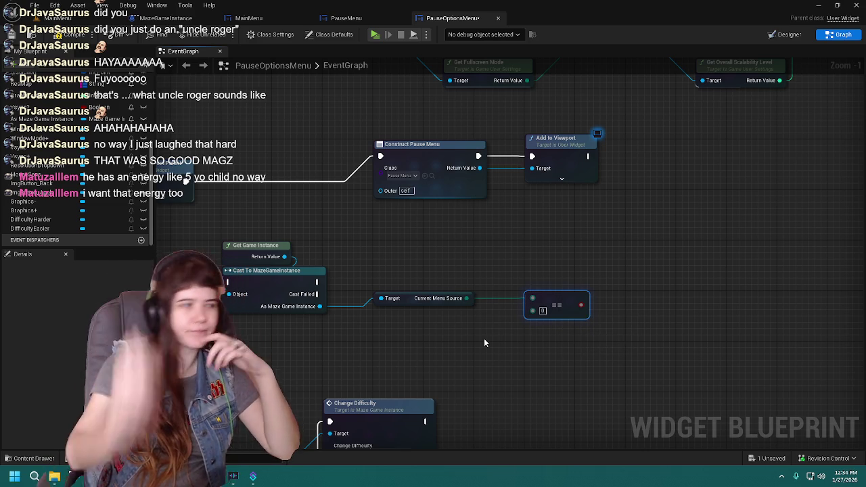
{"action": "right_click", "coordinate": [531, 312]}
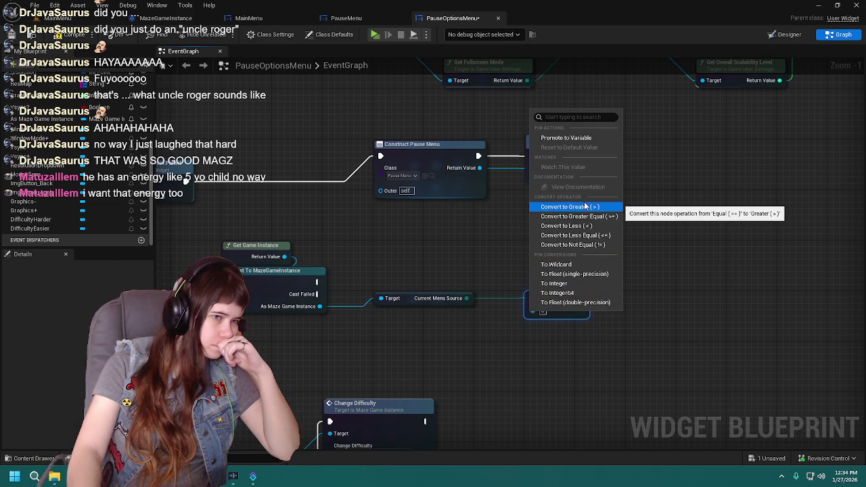
{"action": "left_click", "coordinate": [584, 302]}
{"action": "left_click", "coordinate": [630, 288]}
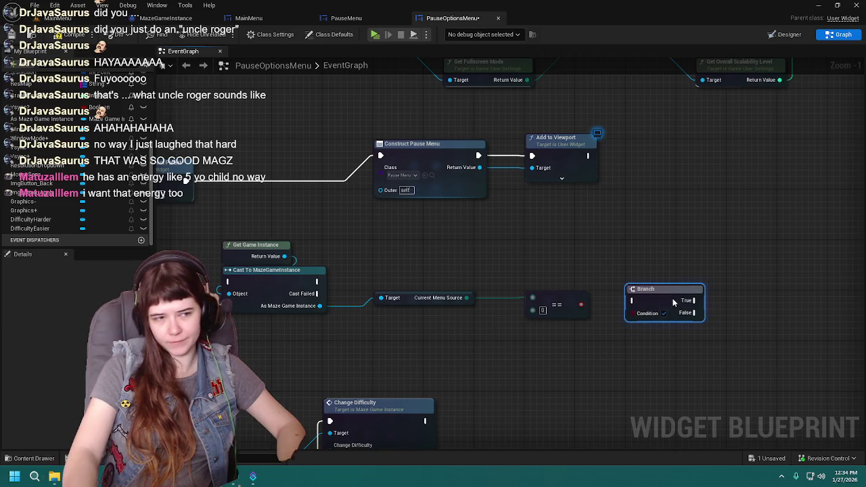
Wire the comparison into the Branch Condition, trying float, integer and byte pin types before resetting to wildcard
{"action": "mouse_move", "coordinate": [581, 305]}
{"action": "left_mouse_down"}
{"action": "mouse_move", "coordinate": [609, 318]}
{"action": "mouse_move", "coordinate": [633, 314]}
{"action": "mouse_move", "coordinate": [655, 274]}
{"action": "mouse_move", "coordinate": [645, 253]}
{"action": "mouse_move", "coordinate": [625, 308]}
{"action": "left_mouse_up"}
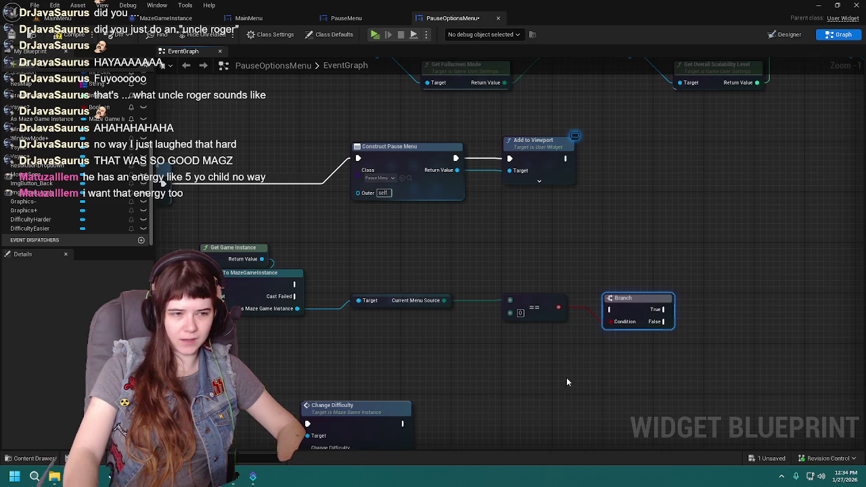
{"action": "right_click", "coordinate": [579, 292]}
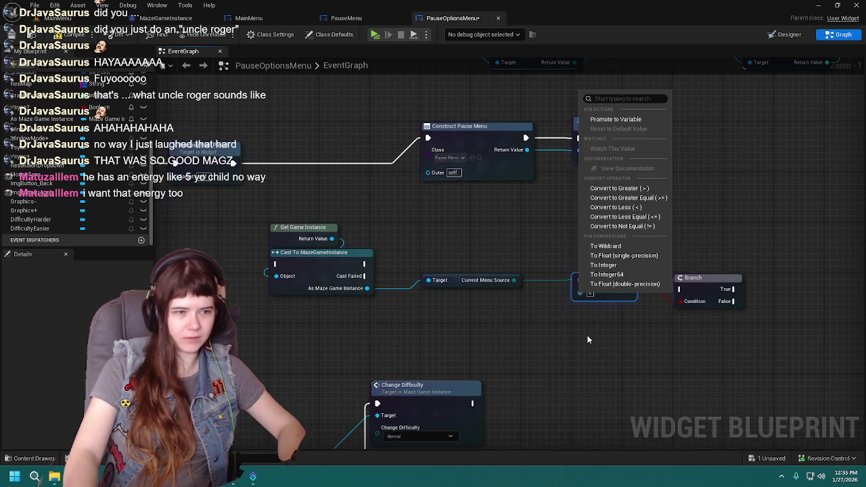
{"action": "left_click", "coordinate": [637, 258]}
{"action": "right_click", "coordinate": [587, 293]}
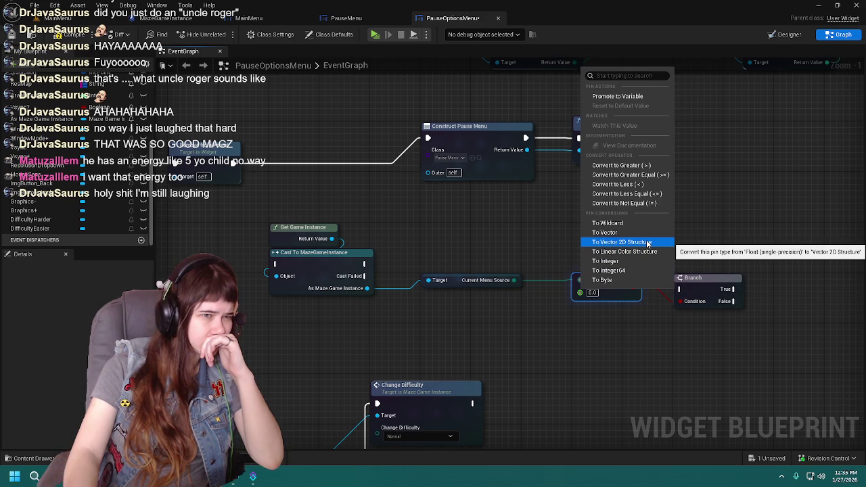
{"action": "left_click", "coordinate": [605, 261]}
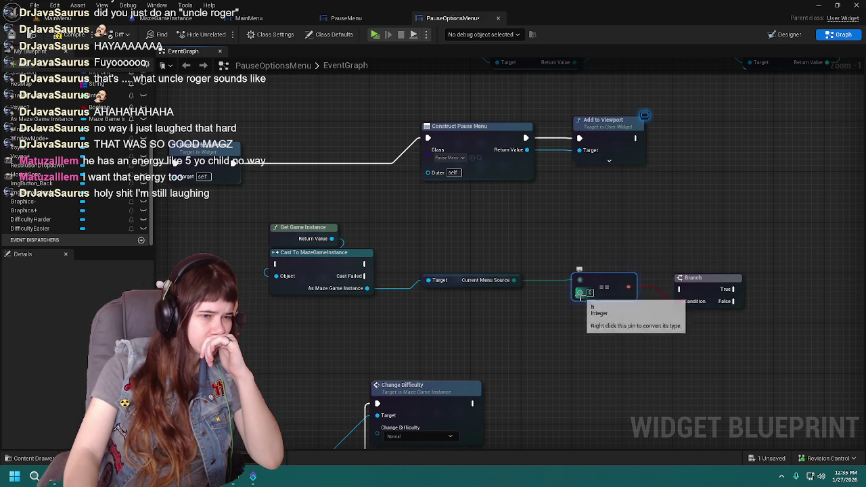
{"action": "right_click", "coordinate": [580, 293]}
{"action": "left_click", "coordinate": [604, 286]}
{"action": "right_click", "coordinate": [580, 293]}
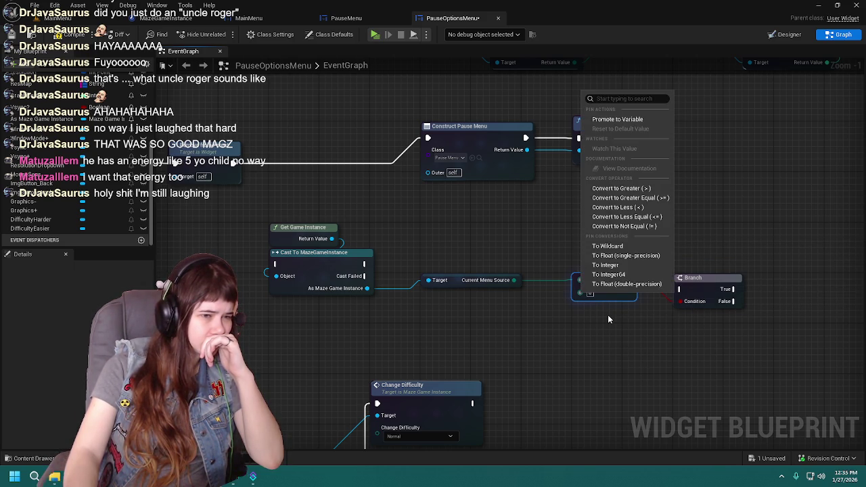
{"action": "left_click", "coordinate": [626, 248]}
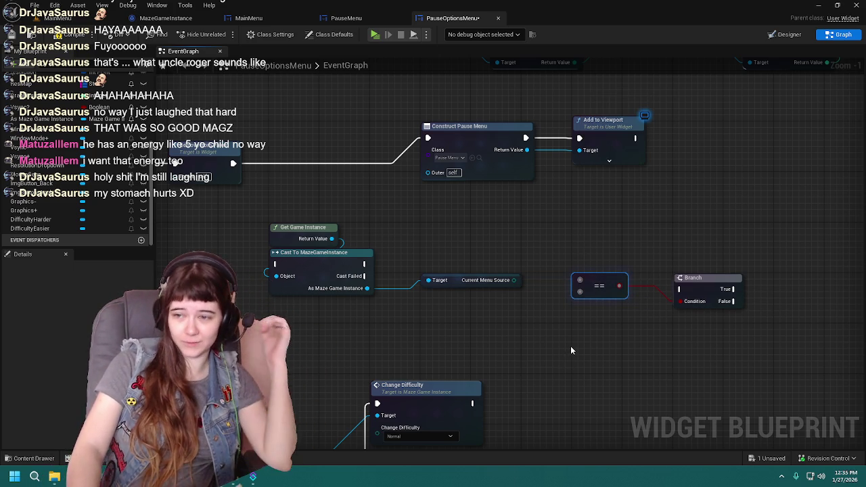
Make the comparison Name-typed and feed Current Menu Source through an Enum to Name conversion
{"action": "right_click", "coordinate": [581, 291]}
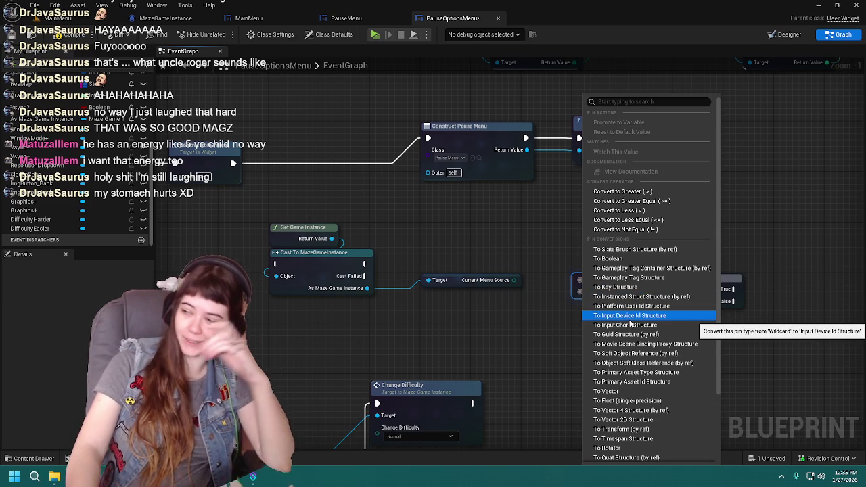
{"action": "scroll", "coordinate": [629, 314], "scroll_direction": "down", "scroll_amount": 5}
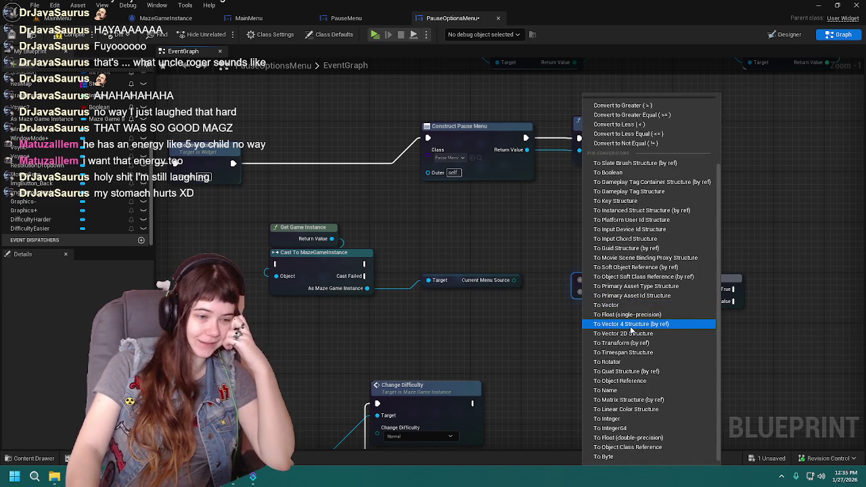
{"action": "left_click", "coordinate": [614, 390]}
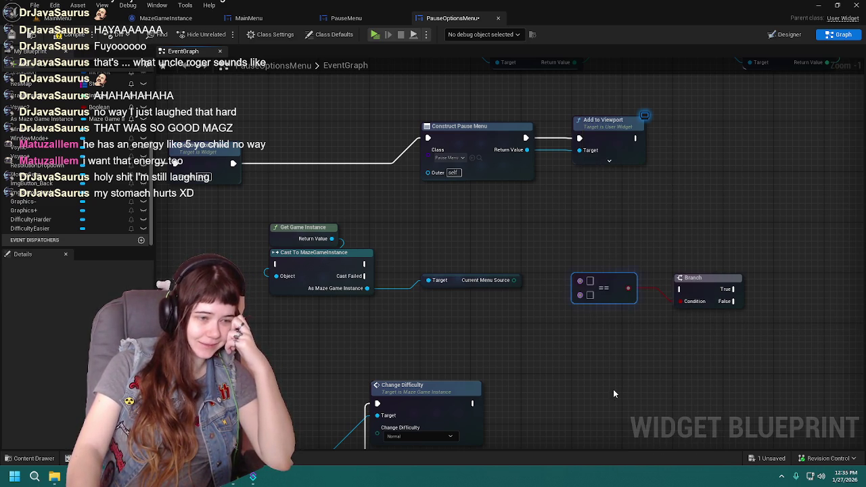
{"action": "left_click_drag", "start_coordinate": [514, 280], "coordinate": [581, 282]}
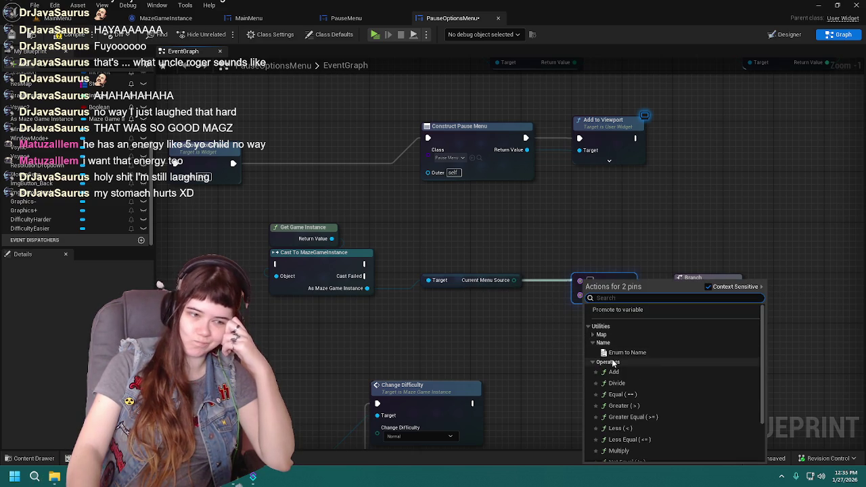
{"action": "left_click", "coordinate": [626, 352]}
{"action": "mouse_move", "coordinate": [523, 294]}
{"action": "left_mouse_down"}
{"action": "mouse_move", "coordinate": [541, 260]}
{"action": "mouse_move", "coordinate": [563, 254]}
{"action": "mouse_move", "coordinate": [593, 274]}
{"action": "left_mouse_up"}
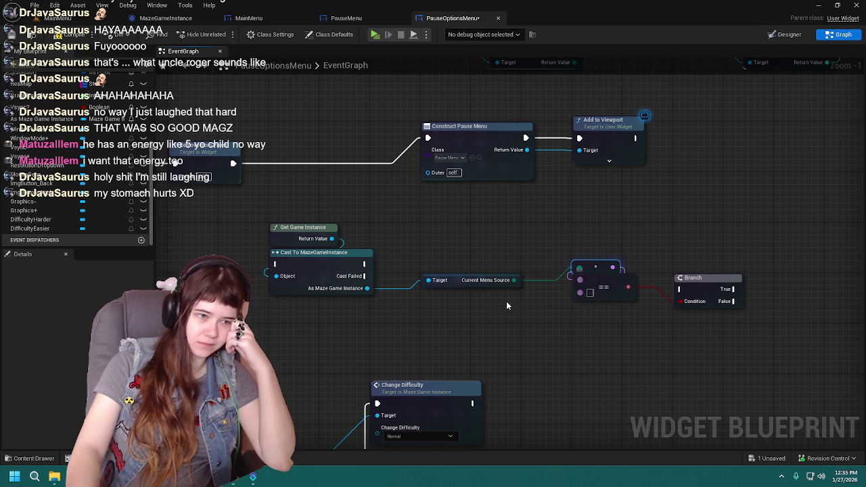
{"action": "left_click", "coordinate": [474, 281]}
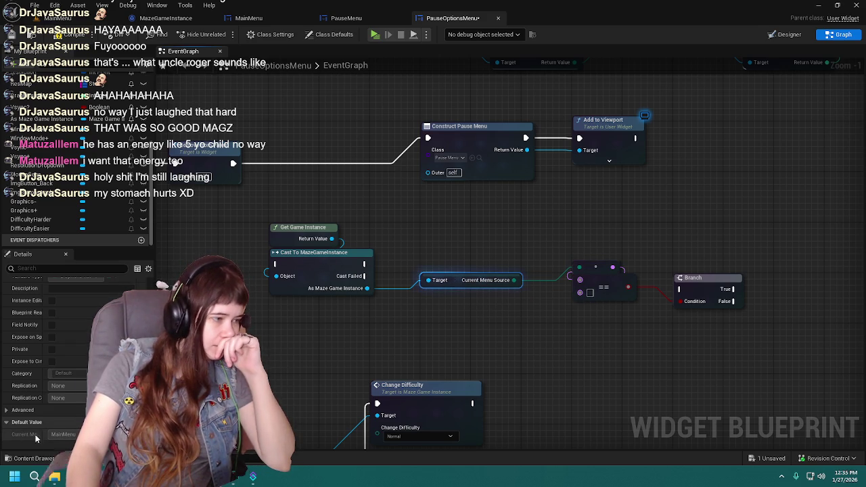
{"action": "left_click", "coordinate": [590, 292]}
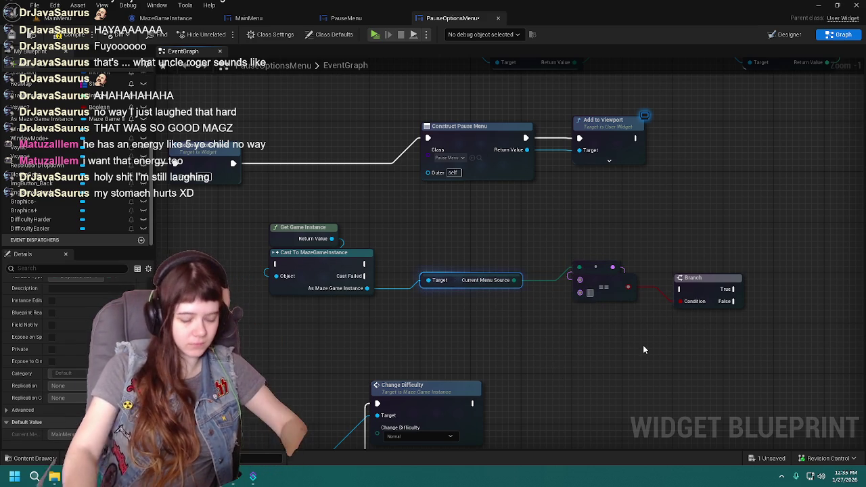
Set the comparison value to MainMenu and rearrange the Get Game Instance, Cast and menu nodes
{"action": "type", "text": "MainMenu"}
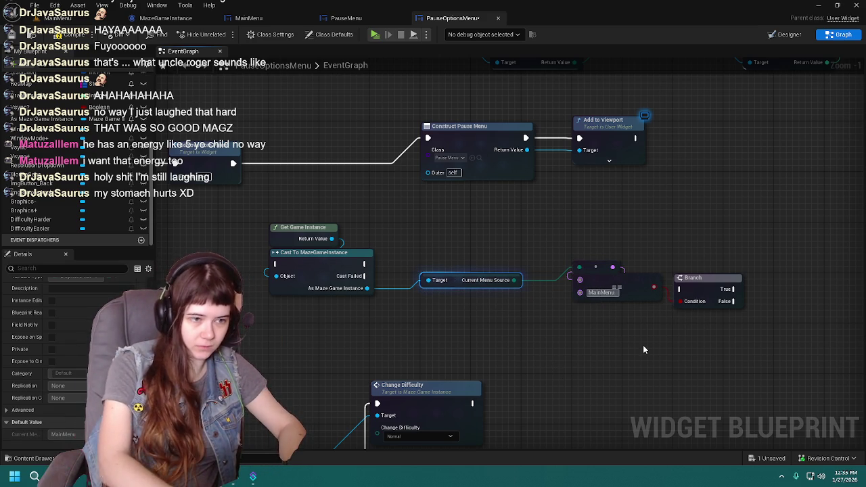
{"action": "left_click_drag", "start_coordinate": [672, 299], "coordinate": [514, 313]}
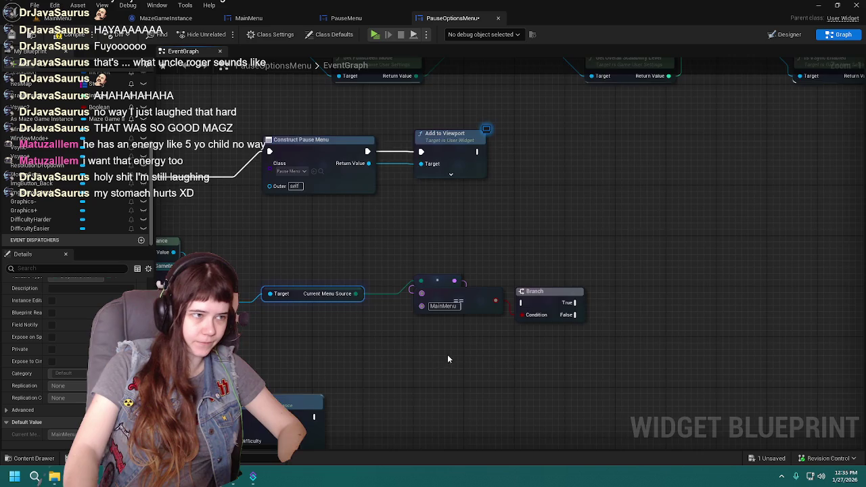
{"action": "left_click_drag", "start_coordinate": [440, 352], "coordinate": [544, 354]}
{"action": "scroll", "coordinate": [613, 283], "scroll_direction": "down", "scroll_amount": 1}
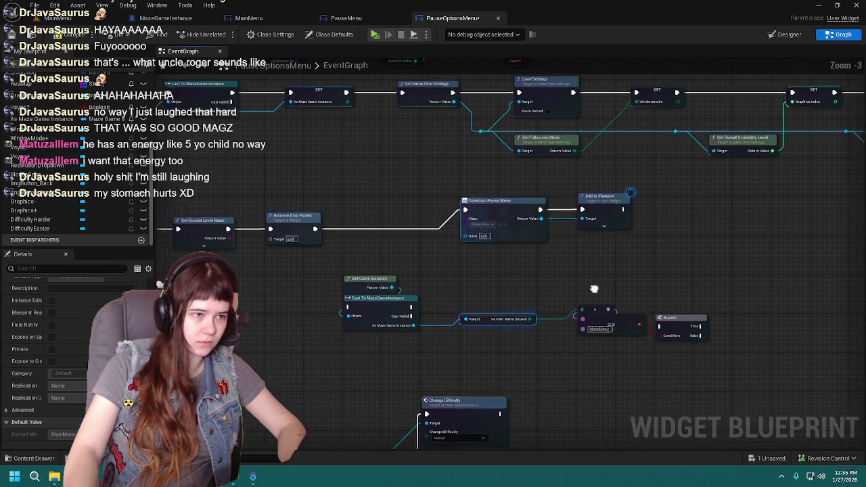
{"action": "scroll", "coordinate": [499, 290], "scroll_direction": "up", "scroll_amount": 1}
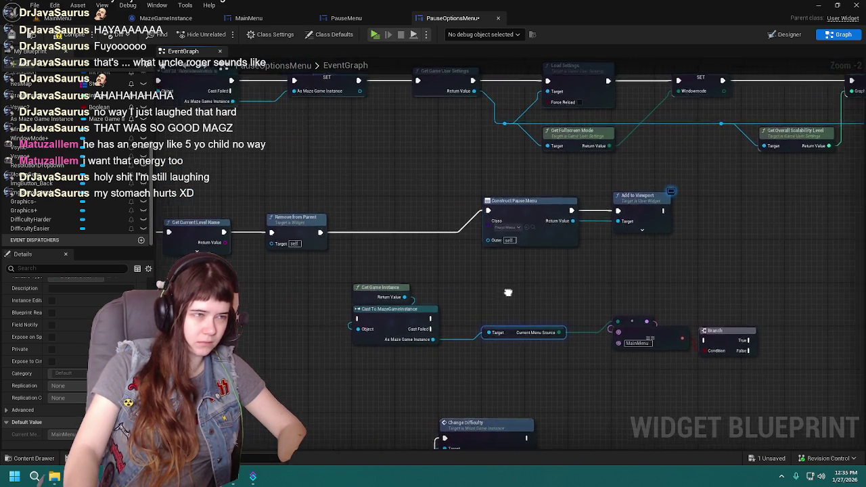
{"action": "scroll", "coordinate": [460, 315], "scroll_direction": "down", "scroll_amount": 1}
{"action": "mouse_move", "coordinate": [286, 266]}
{"action": "left_mouse_down"}
{"action": "mouse_move", "coordinate": [458, 306]}
{"action": "mouse_move", "coordinate": [706, 335]}
{"action": "mouse_move", "coordinate": [685, 329]}
{"action": "left_mouse_up"}
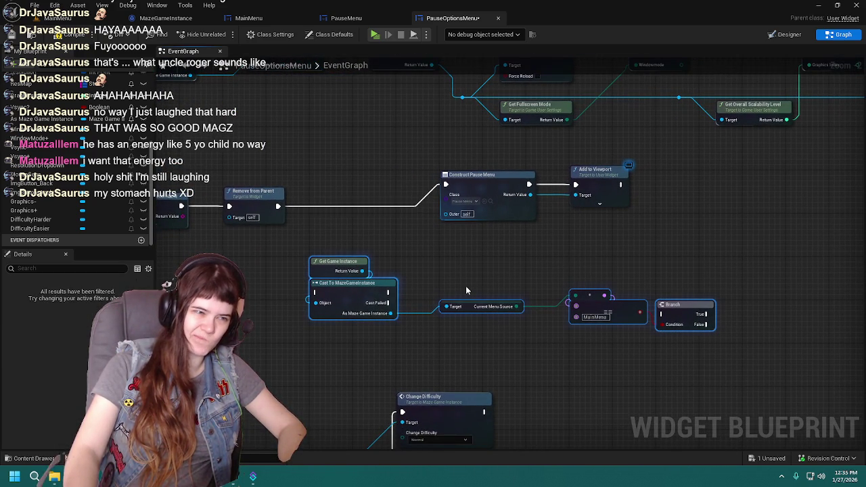
{"action": "scroll", "coordinate": [498, 316], "scroll_direction": "down", "scroll_amount": 1}
{"action": "scroll", "coordinate": [543, 305], "scroll_direction": "up", "scroll_amount": 1}
{"action": "left_click_drag", "start_coordinate": [456, 236], "coordinate": [714, 236]}
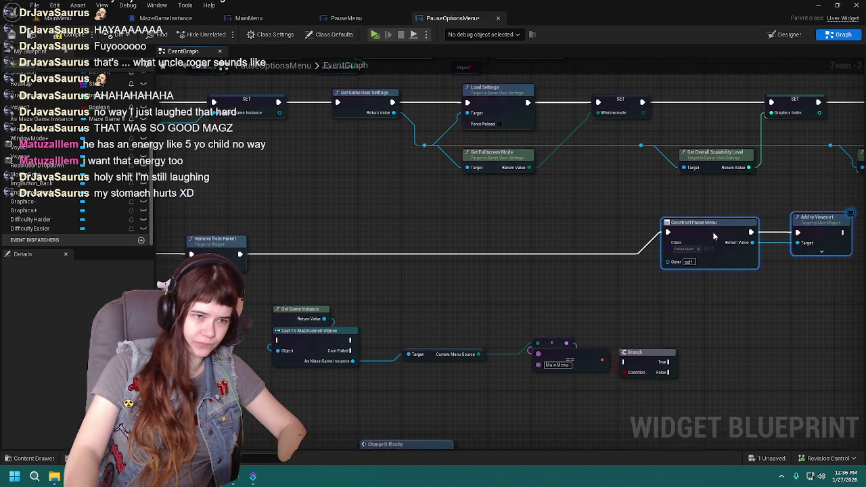
{"action": "scroll", "coordinate": [541, 270], "scroll_direction": "down", "scroll_amount": 3}
{"action": "scroll", "coordinate": [557, 274], "scroll_direction": "up", "scroll_amount": 2}
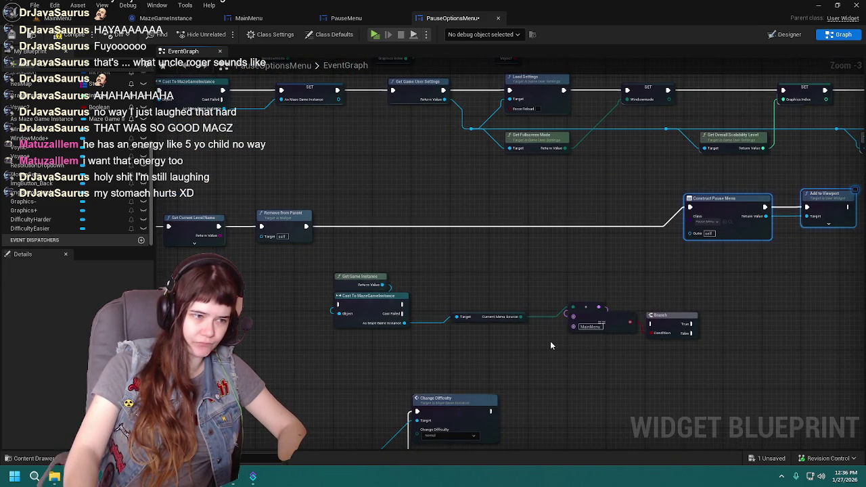
{"action": "scroll", "coordinate": [529, 340], "scroll_direction": "up", "scroll_amount": 2}
{"action": "left_click_drag", "start_coordinate": [467, 316], "coordinate": [459, 267]}
Reposition the Equals and Branch nodes and run the Branch after the MazeGameInstance cast
{"action": "left_click_drag", "start_coordinate": [576, 278], "coordinate": [758, 341]}
{"action": "left_click_drag", "start_coordinate": [609, 311], "coordinate": [459, 314]}
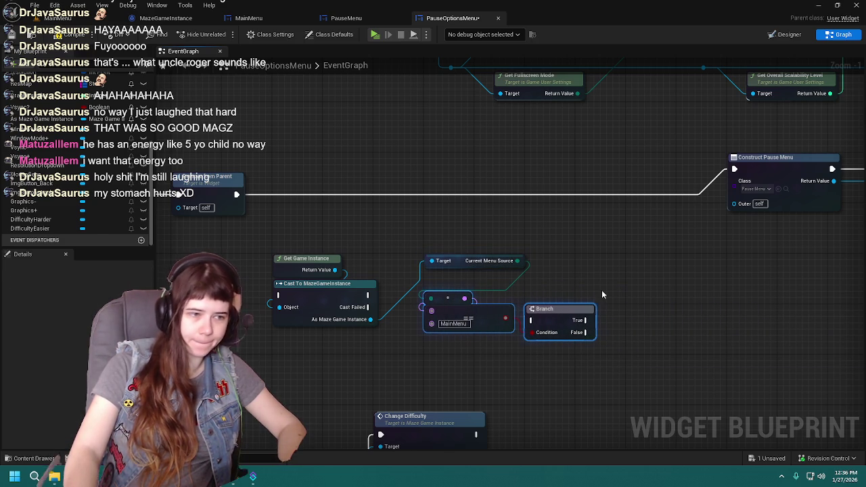
{"action": "mouse_move", "coordinate": [558, 320]}
{"action": "left_mouse_down"}
{"action": "mouse_move", "coordinate": [565, 301]}
{"action": "mouse_move", "coordinate": [605, 276]}
{"action": "left_mouse_up"}
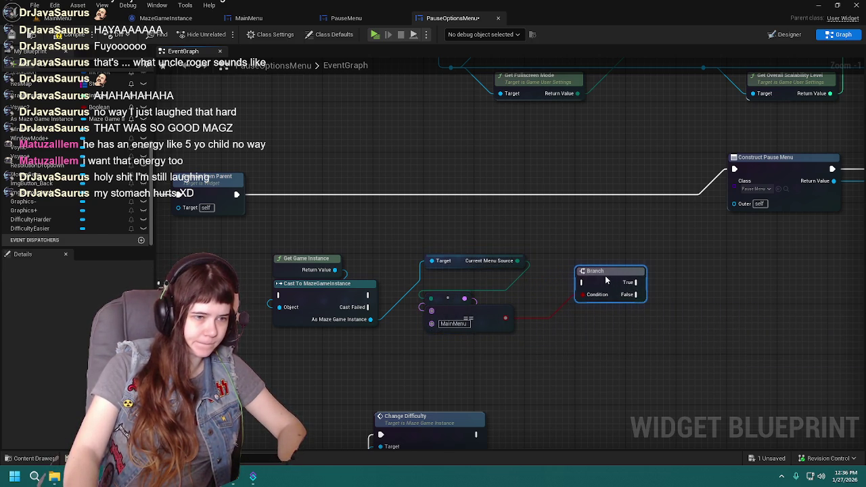
{"action": "mouse_move", "coordinate": [368, 295]}
{"action": "left_mouse_down"}
{"action": "mouse_move", "coordinate": [553, 274]}
{"action": "mouse_move", "coordinate": [583, 282]}
{"action": "left_mouse_up"}
{"action": "left_click", "coordinate": [453, 299]}
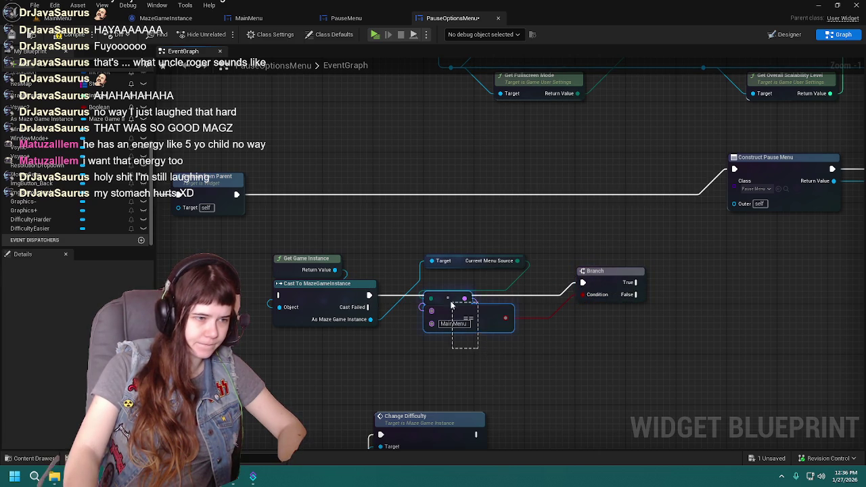
{"action": "left_click_drag", "start_coordinate": [453, 299], "coordinate": [449, 323]}
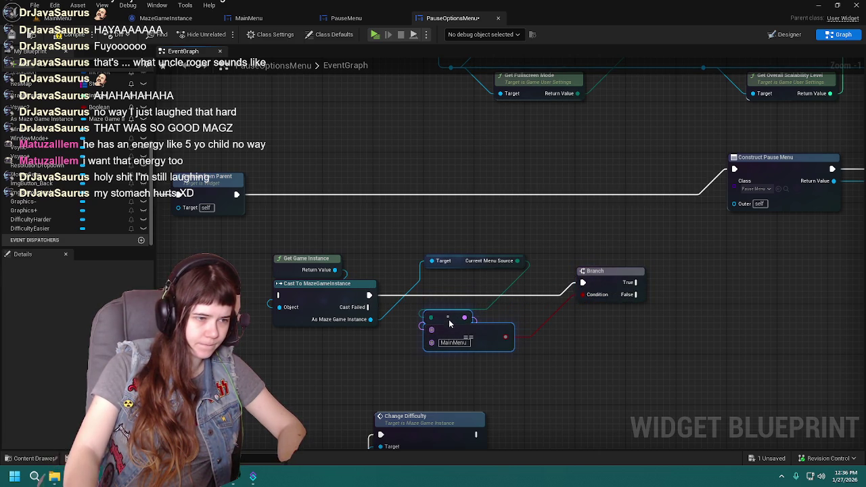
{"action": "left_click_drag", "start_coordinate": [599, 276], "coordinate": [599, 314]}
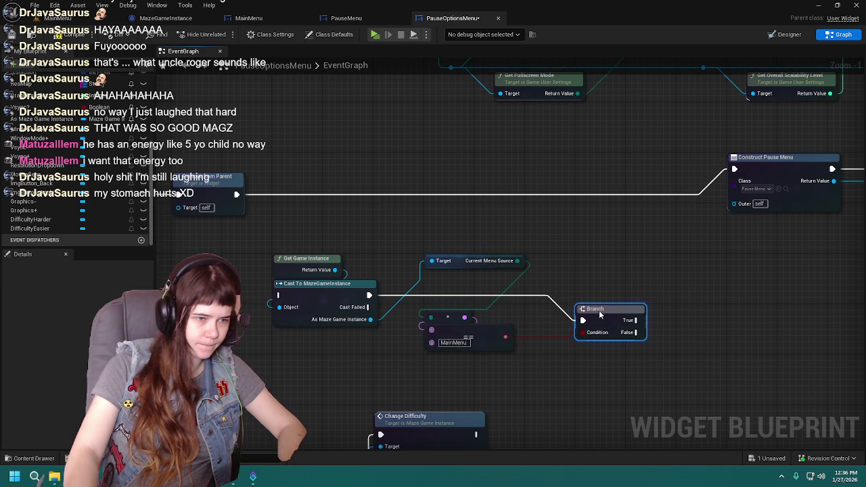
{"action": "left_click", "coordinate": [602, 272]}
{"action": "left_click_drag", "start_coordinate": [616, 283], "coordinate": [489, 301]}
{"action": "left_click_drag", "start_coordinate": [525, 327], "coordinate": [604, 296]}
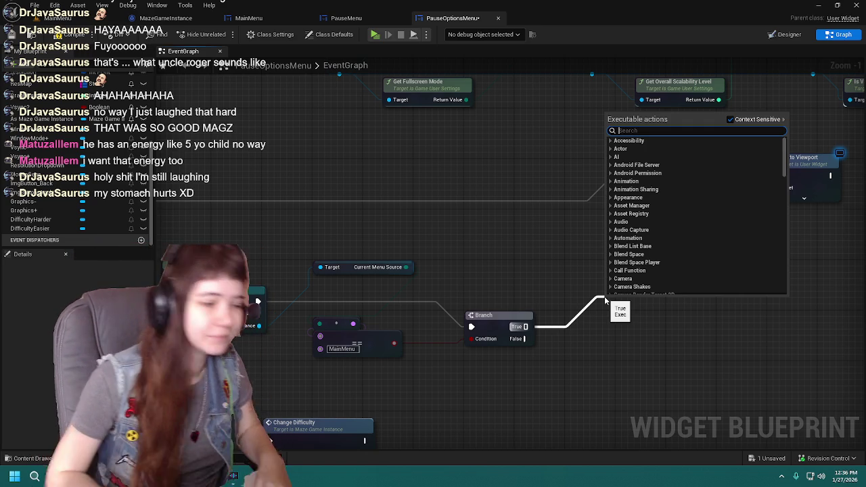
Duplicate Construct Pause Menu as a Construct Main Menu node run on Branch True
{"action": "type", "text": "construct"}
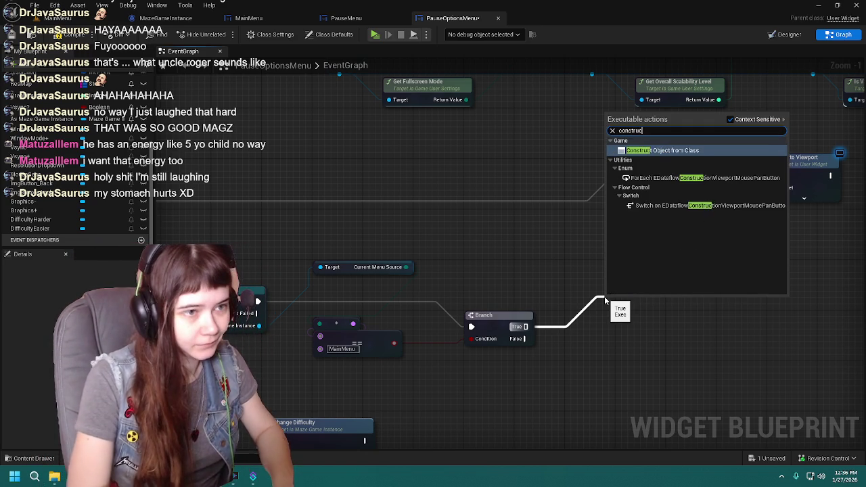
{"action": "key", "text": "BackSpace"}
{"action": "key", "text": "BackSpace"}
{"action": "key", "text": "BackSpace"}
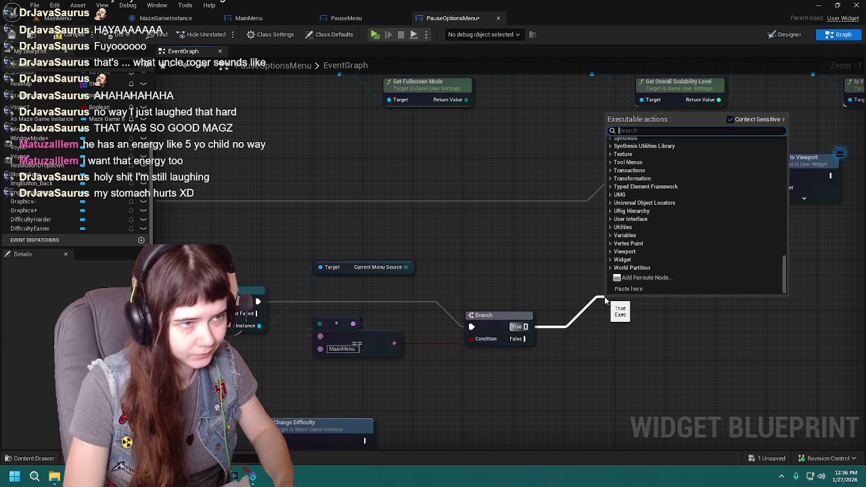
{"action": "left_click", "coordinate": [611, 339]}
{"action": "left_click", "coordinate": [673, 170]}
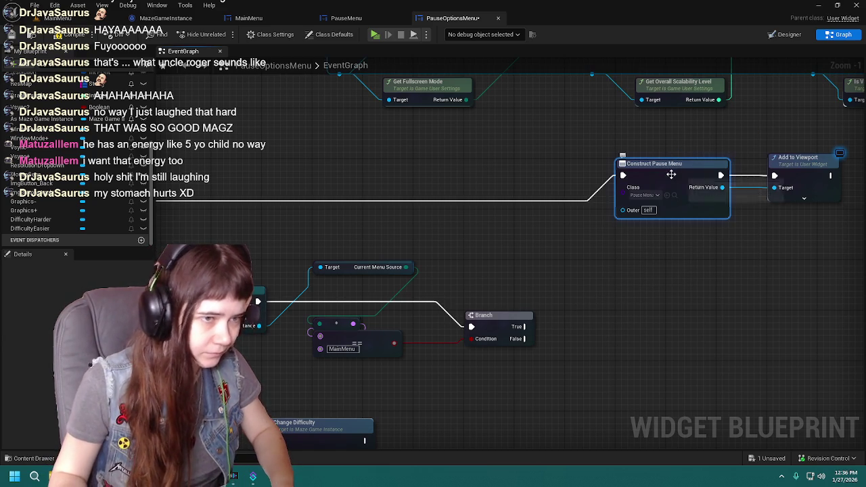
{"action": "key", "text": "ctrl+c"}
{"action": "key", "text": "ctrl+v"}
{"action": "left_click_drag", "start_coordinate": [660, 346], "coordinate": [608, 327]}
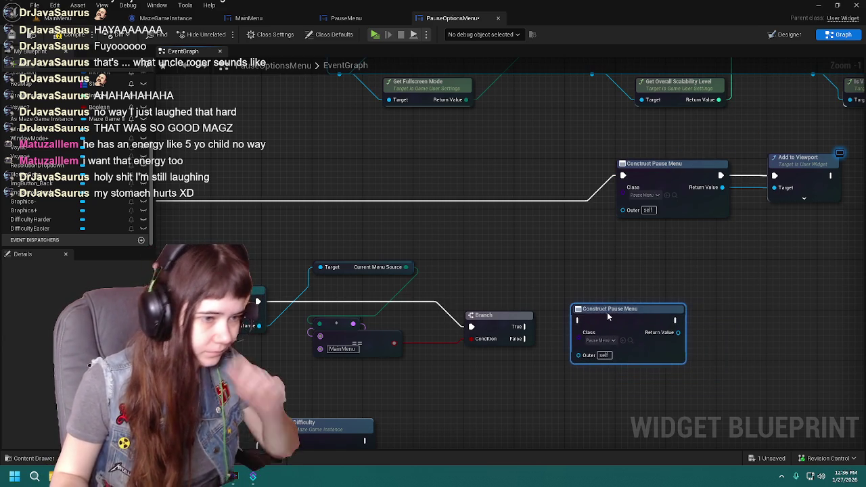
{"action": "left_click", "coordinate": [604, 346]}
{"action": "type", "text": "masin"}
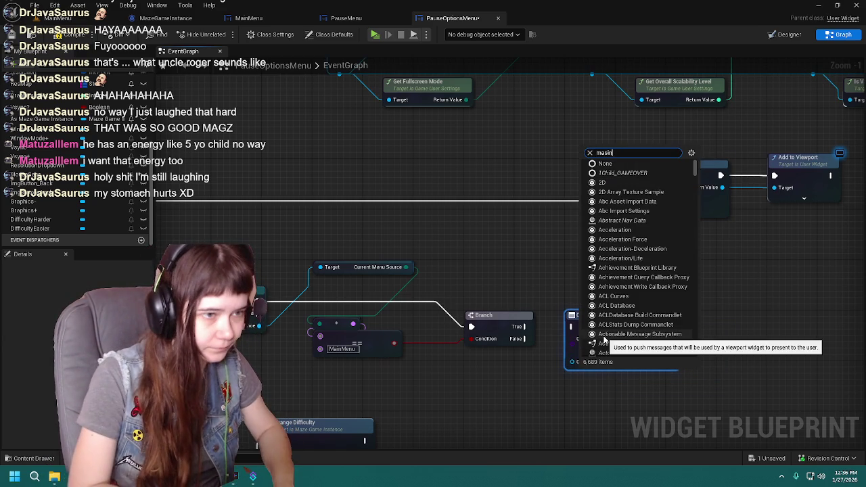
{"action": "key", "text": "Escape"}
{"action": "left_click", "coordinate": [604, 340]}
{"action": "type", "text": "main"}
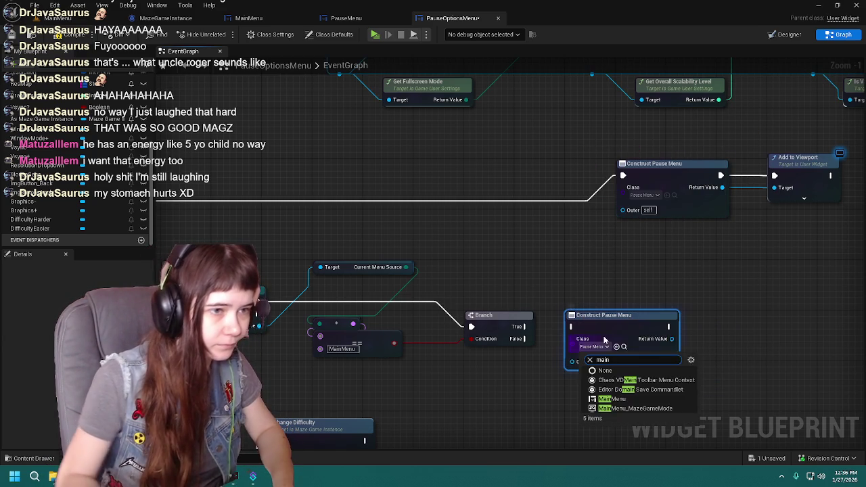
{"action": "left_click", "coordinate": [677, 400]}
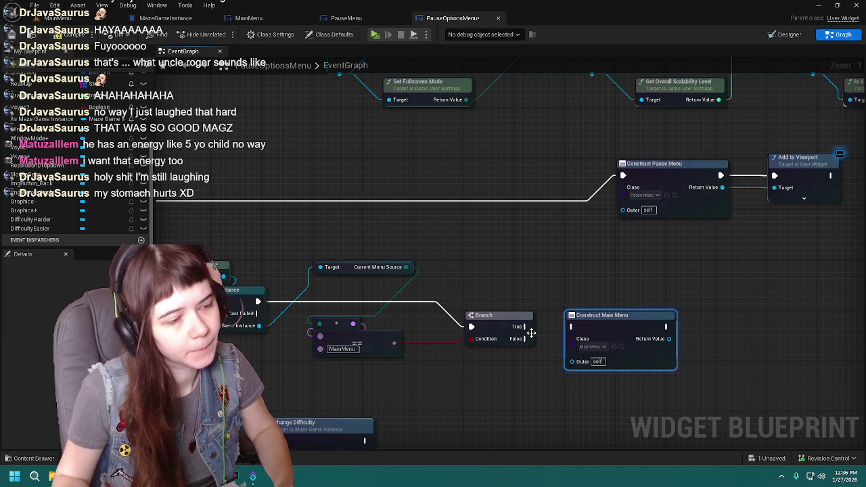
{"action": "left_click_drag", "start_coordinate": [526, 327], "coordinate": [573, 327]}
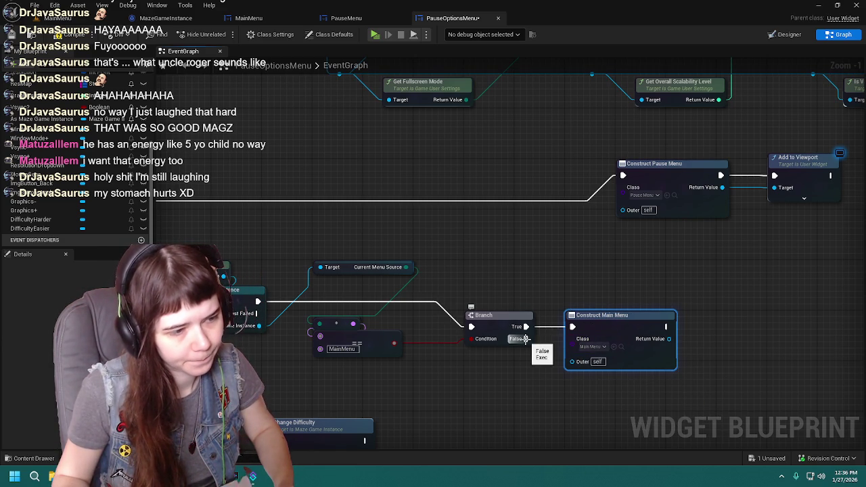
Paste another Construct Pause Menu node and run it on Branch False
{"action": "left_click", "coordinate": [653, 164]}
{"action": "key", "text": "ctrl+c"}
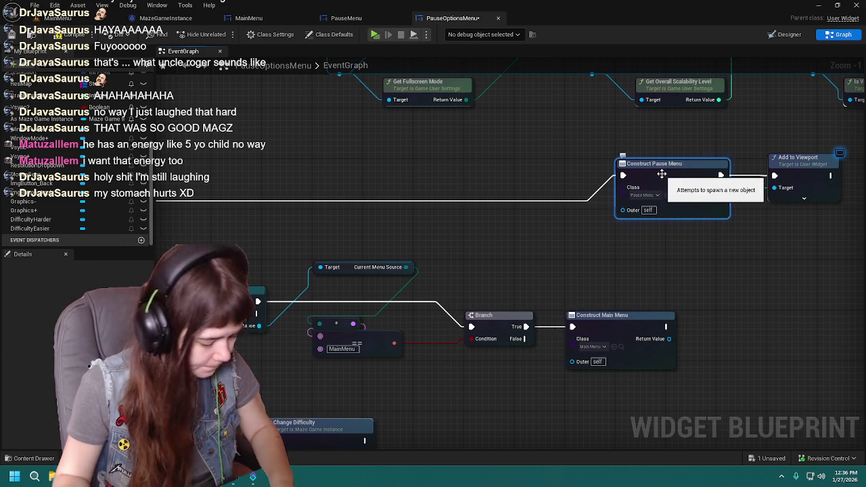
{"action": "key", "text": "ctrl+v"}
{"action": "left_click_drag", "start_coordinate": [586, 413], "coordinate": [591, 386]}
{"action": "mouse_move", "coordinate": [526, 338]}
{"action": "left_mouse_down"}
{"action": "mouse_move", "coordinate": [556, 355]}
{"action": "mouse_move", "coordinate": [572, 391]}
{"action": "mouse_move", "coordinate": [525, 381]}
{"action": "mouse_move", "coordinate": [512, 363]}
{"action": "mouse_move", "coordinate": [537, 373]}
{"action": "mouse_move", "coordinate": [607, 327]}
{"action": "left_mouse_up"}
Connect both construct nodes to a pasted Add to Viewport node and save the blueprint
{"action": "left_click", "coordinate": [690, 144]}
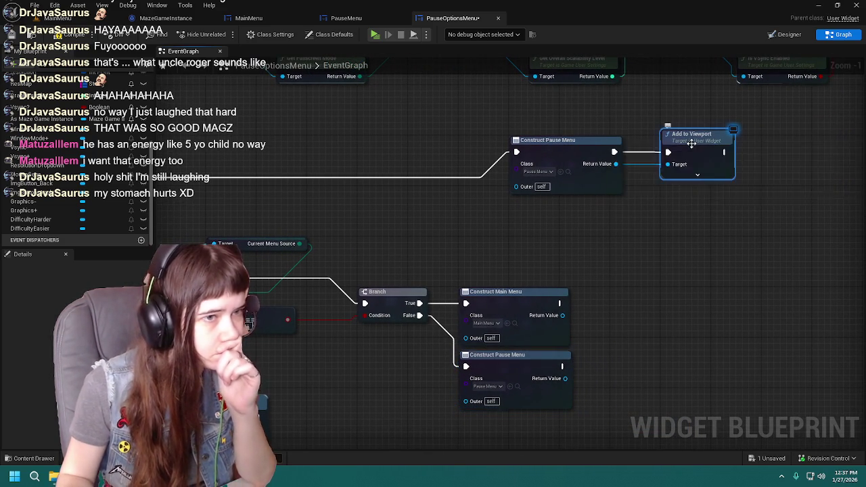
{"action": "key", "text": "ctrl+c"}
{"action": "key", "text": "ctrl+v"}
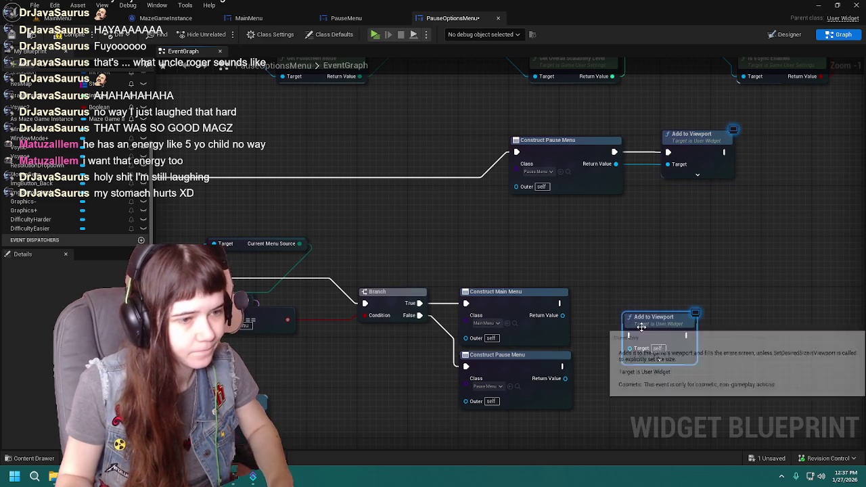
{"action": "left_click_drag", "start_coordinate": [648, 325], "coordinate": [636, 302]}
{"action": "mouse_move", "coordinate": [559, 304]}
{"action": "left_mouse_down"}
{"action": "mouse_move", "coordinate": [617, 311]}
{"action": "mouse_move", "coordinate": [605, 320]}
{"action": "mouse_move", "coordinate": [617, 323]}
{"action": "left_mouse_up"}
{"action": "mouse_move", "coordinate": [562, 366]}
{"action": "left_mouse_down"}
{"action": "mouse_move", "coordinate": [613, 335]}
{"action": "mouse_move", "coordinate": [617, 311]}
{"action": "left_mouse_up"}
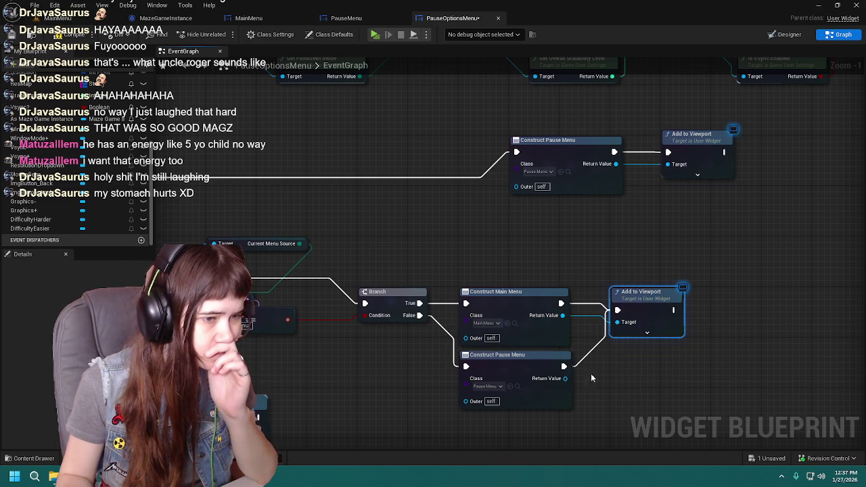
{"action": "mouse_move", "coordinate": [565, 379]}
{"action": "left_mouse_down"}
{"action": "mouse_move", "coordinate": [617, 322]}
{"action": "mouse_move", "coordinate": [617, 366]}
{"action": "left_mouse_up"}
{"action": "scroll", "coordinate": [688, 241], "scroll_direction": "down", "scroll_amount": 1}
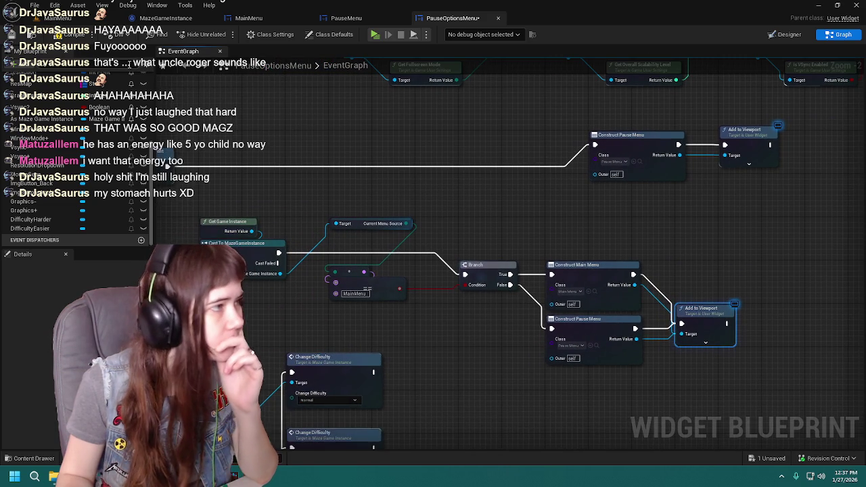
{"action": "left_click", "coordinate": [10, 36]}
Run the cast right after Remove from Parent and raise the construct and Add to Viewport nodes
{"action": "left_click_drag", "start_coordinate": [605, 220], "coordinate": [385, 204]}
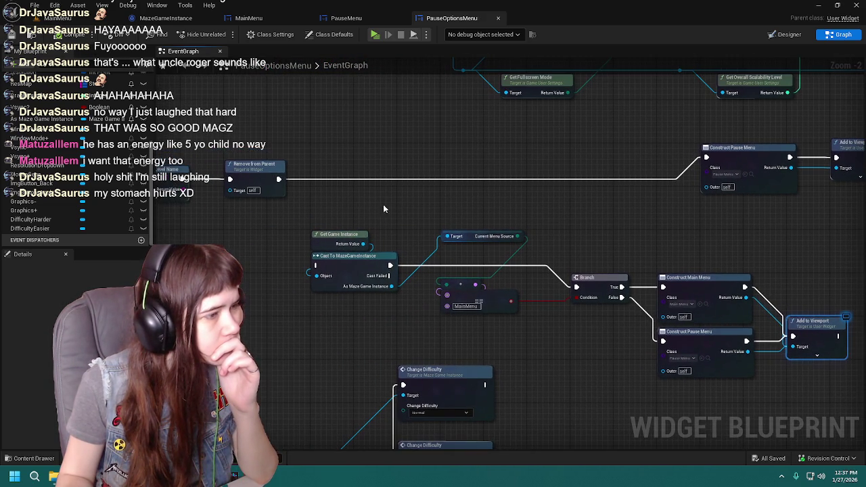
{"action": "left_click_drag", "start_coordinate": [268, 179], "coordinate": [316, 265]}
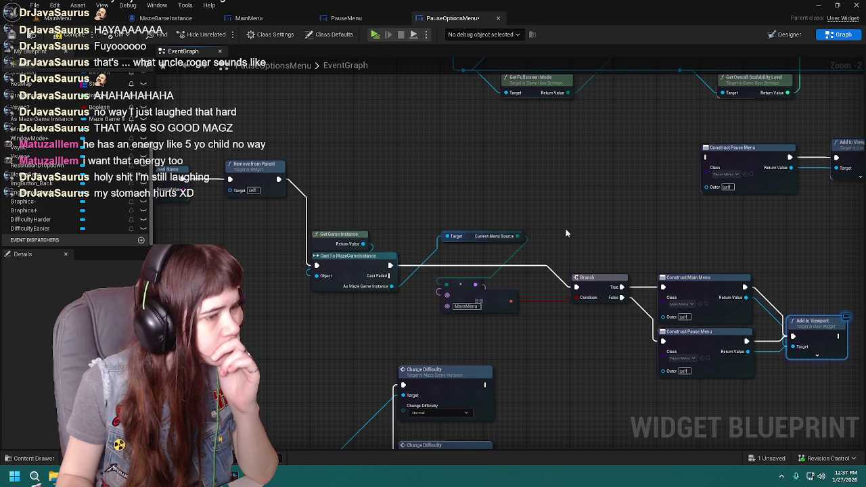
{"action": "mouse_move", "coordinate": [630, 229]}
{"action": "left_mouse_down"}
{"action": "mouse_move", "coordinate": [568, 221]}
{"action": "mouse_move", "coordinate": [610, 241]}
{"action": "mouse_move", "coordinate": [799, 382]}
{"action": "left_mouse_up"}
{"action": "left_click_drag", "start_coordinate": [646, 277], "coordinate": [646, 235]}
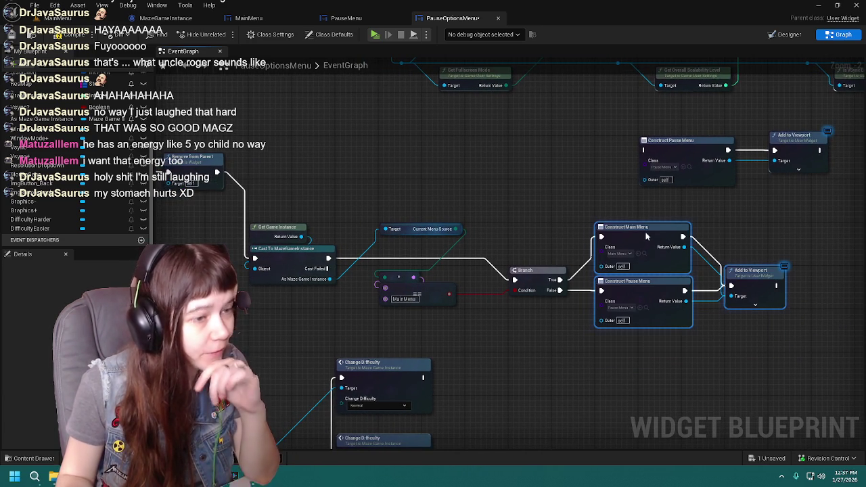
{"action": "left_click", "coordinate": [689, 364]}
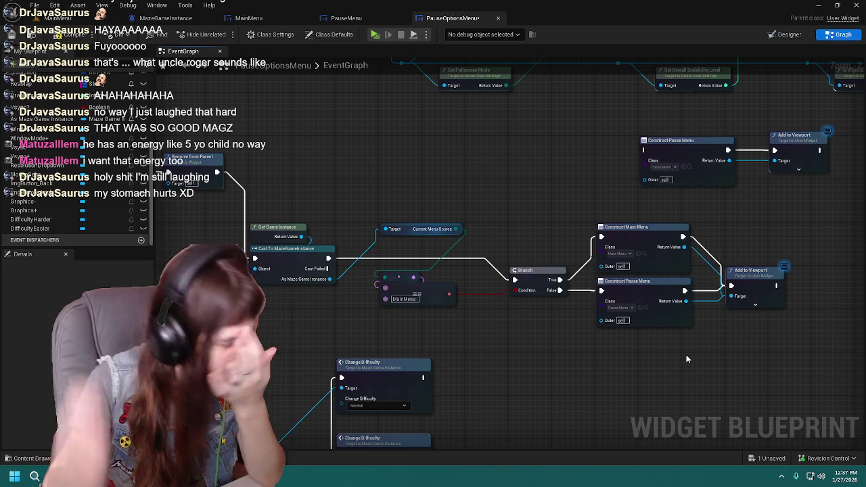
Shift the original Construct Pause Menu and Add to Viewport right; move menu-return nodes under the settings row
{"action": "left_click_drag", "start_coordinate": [498, 331], "coordinate": [546, 340]}
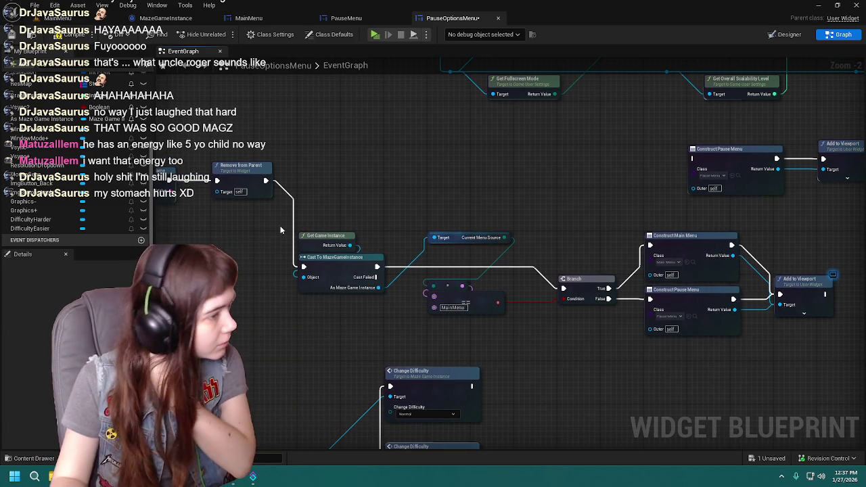
{"action": "left_click_drag", "start_coordinate": [580, 211], "coordinate": [391, 229]}
{"action": "left_click_drag", "start_coordinate": [487, 141], "coordinate": [654, 211]}
{"action": "left_click_drag", "start_coordinate": [565, 180], "coordinate": [718, 181]}
{"action": "left_click_drag", "start_coordinate": [456, 211], "coordinate": [586, 211]}
{"action": "mouse_move", "coordinate": [235, 224]}
{"action": "left_mouse_down"}
{"action": "mouse_move", "coordinate": [771, 357]}
{"action": "mouse_move", "coordinate": [771, 312]}
{"action": "left_mouse_up"}
{"action": "left_click_drag", "start_coordinate": [230, 242], "coordinate": [243, 176]}
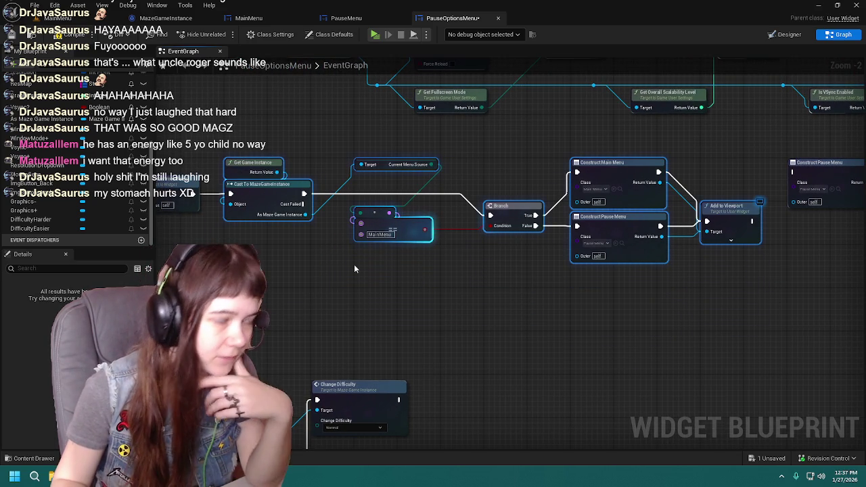
Fine-tune the node positions and wrap the menu-return nodes in a comment box
{"action": "scroll", "coordinate": [334, 265], "scroll_direction": "up", "scroll_amount": 1}
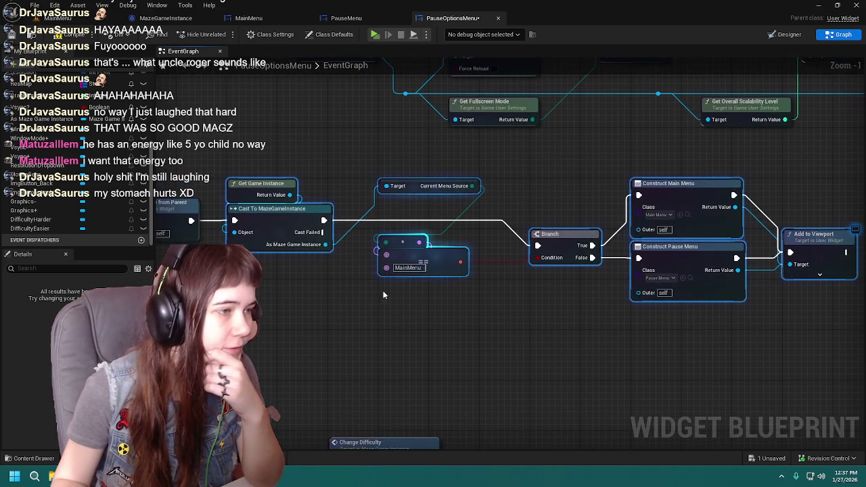
{"action": "mouse_move", "coordinate": [521, 340]}
{"action": "left_mouse_down"}
{"action": "mouse_move", "coordinate": [353, 325]}
{"action": "mouse_move", "coordinate": [494, 322]}
{"action": "left_mouse_up"}
{"action": "left_click_drag", "start_coordinate": [395, 306], "coordinate": [435, 321]}
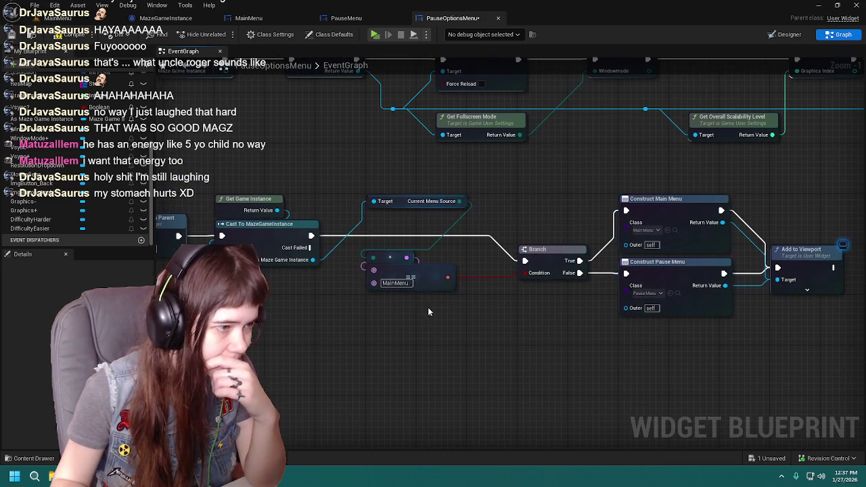
{"action": "left_click_drag", "start_coordinate": [383, 263], "coordinate": [382, 257]}
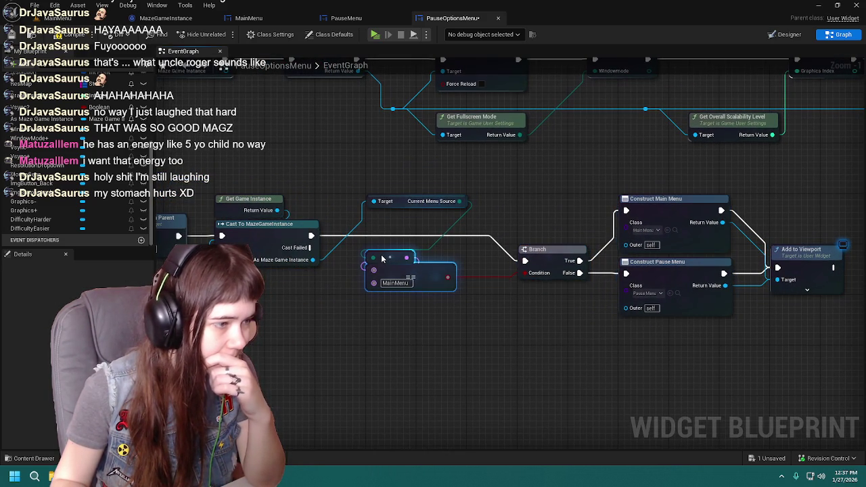
{"action": "left_click_drag", "start_coordinate": [546, 335], "coordinate": [509, 331]}
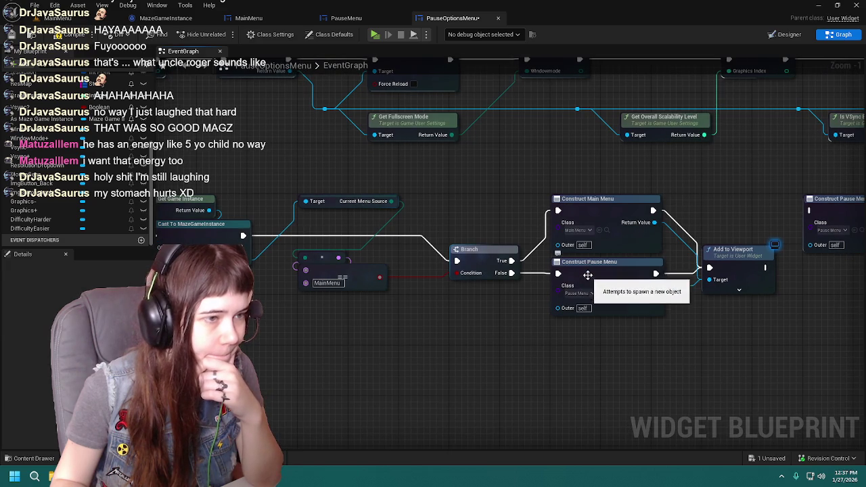
{"action": "mouse_move", "coordinate": [589, 282]}
{"action": "left_mouse_down"}
{"action": "mouse_move", "coordinate": [589, 320]}
{"action": "mouse_move", "coordinate": [588, 274]}
{"action": "left_mouse_up"}
{"action": "scroll", "coordinate": [586, 269], "scroll_direction": "down", "scroll_amount": 1}
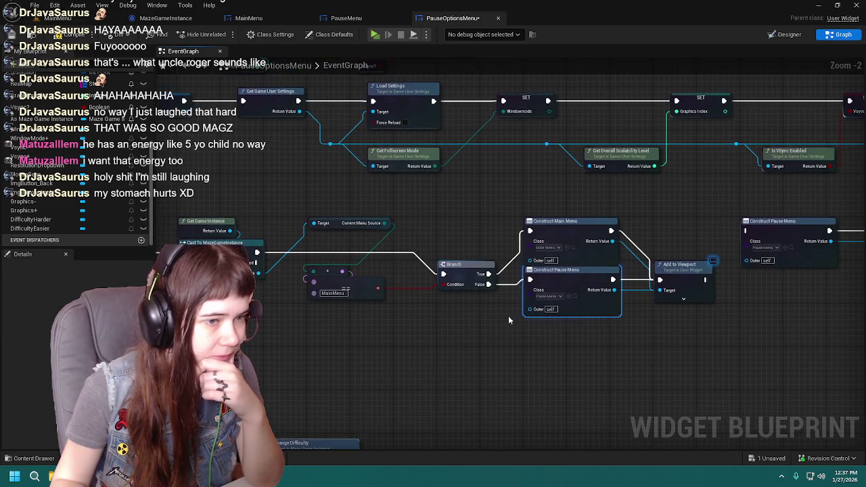
{"action": "scroll", "coordinate": [677, 304], "scroll_direction": "down", "scroll_amount": 1}
{"action": "left_click_drag", "start_coordinate": [240, 193], "coordinate": [721, 310]}
{"action": "key", "text": "c"}
{"action": "type", "text": "get which menu entered into the Options menu f"}
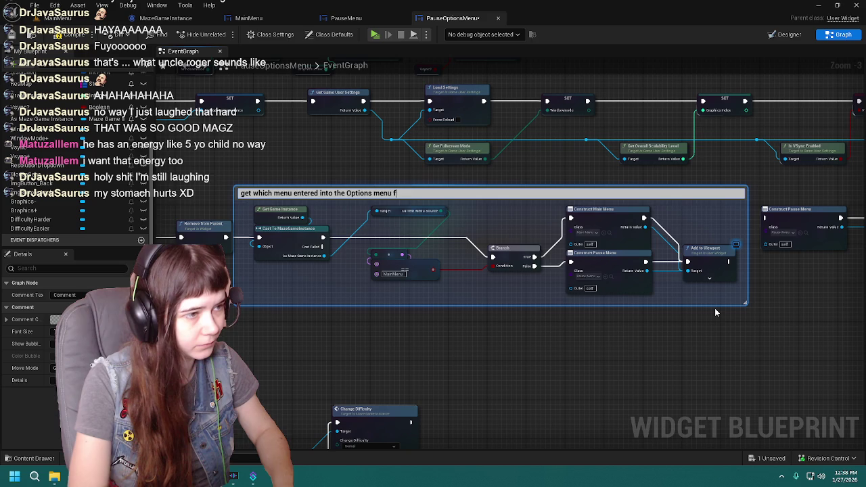
Finish the comment title ending 'to know to return to' and colour the comment yellow
{"action": "type", "text": "rom to know to return to"}
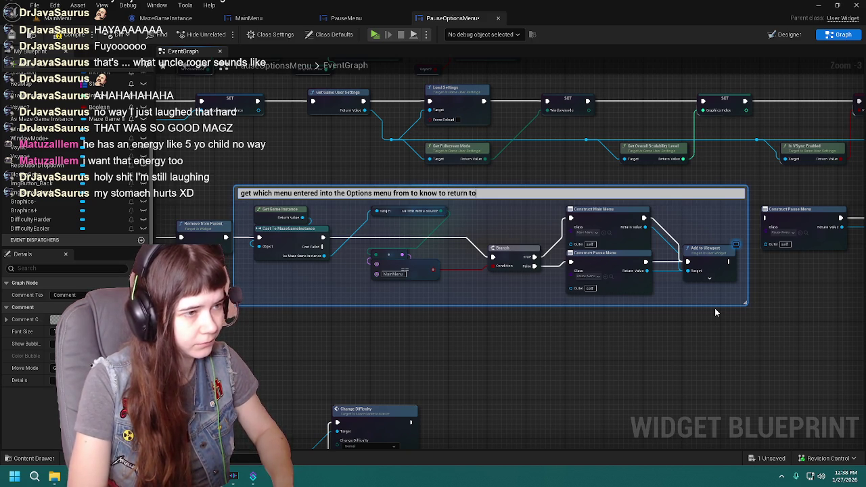
{"action": "key", "text": "Return"}
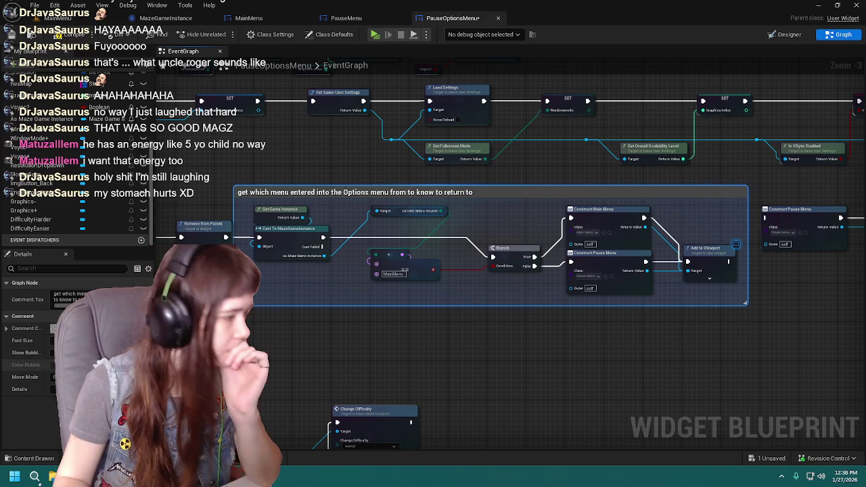
{"action": "left_click", "coordinate": [54, 328]}
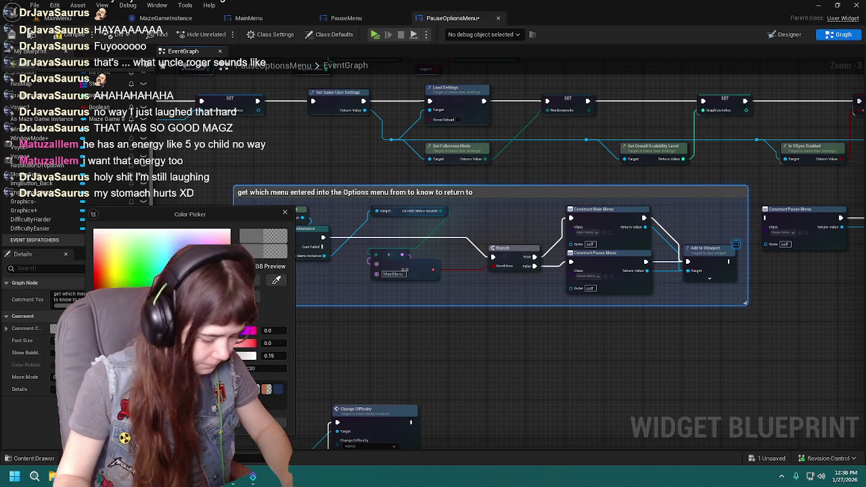
{"action": "left_click", "coordinate": [94, 268]}
{"action": "left_click", "coordinate": [116, 267]}
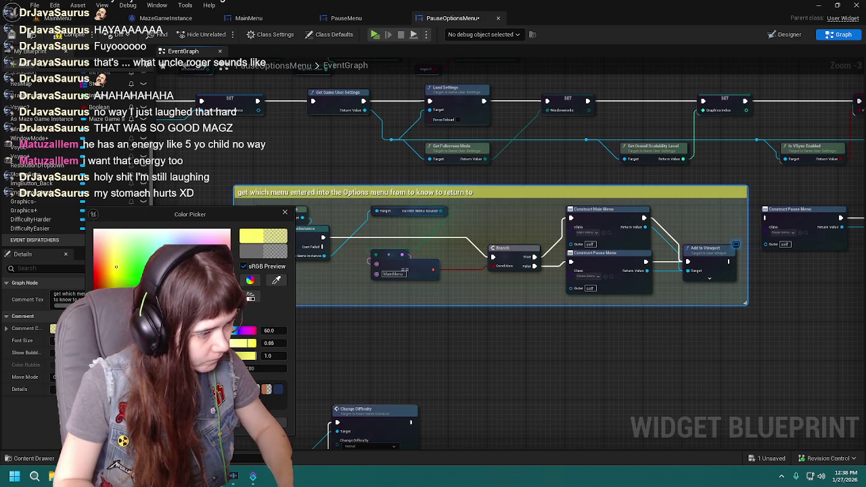
{"action": "left_click", "coordinate": [243, 142]}
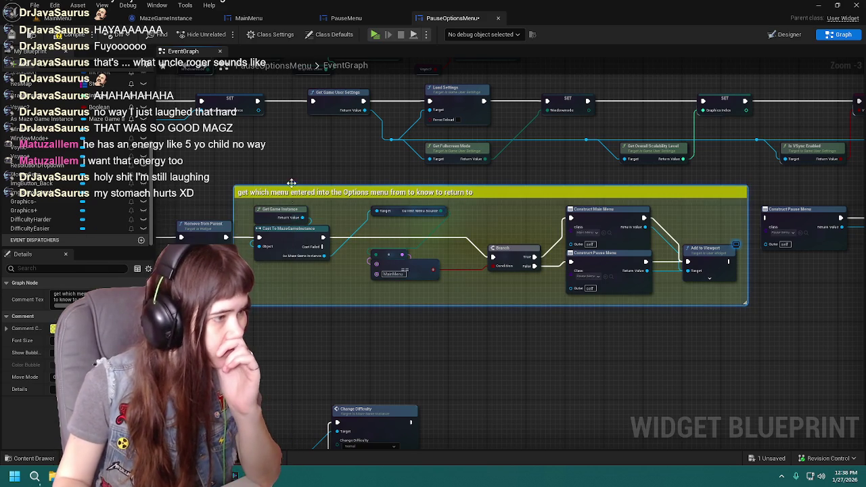
Adjust the comment box's left edge and compile the PauseOptionsMenu blueprint
{"action": "mouse_move", "coordinate": [245, 141]}
{"action": "left_mouse_down"}
{"action": "mouse_move", "coordinate": [677, 297]}
{"action": "mouse_move", "coordinate": [702, 323]}
{"action": "left_mouse_up"}
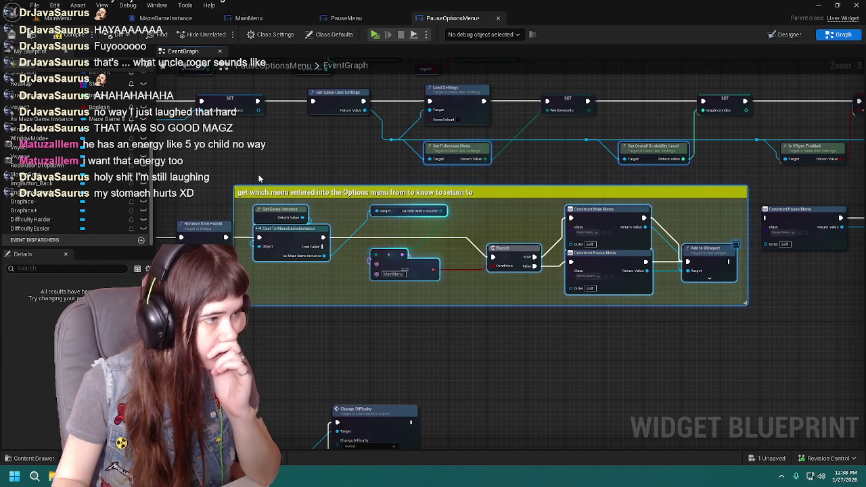
{"action": "left_click", "coordinate": [734, 340]}
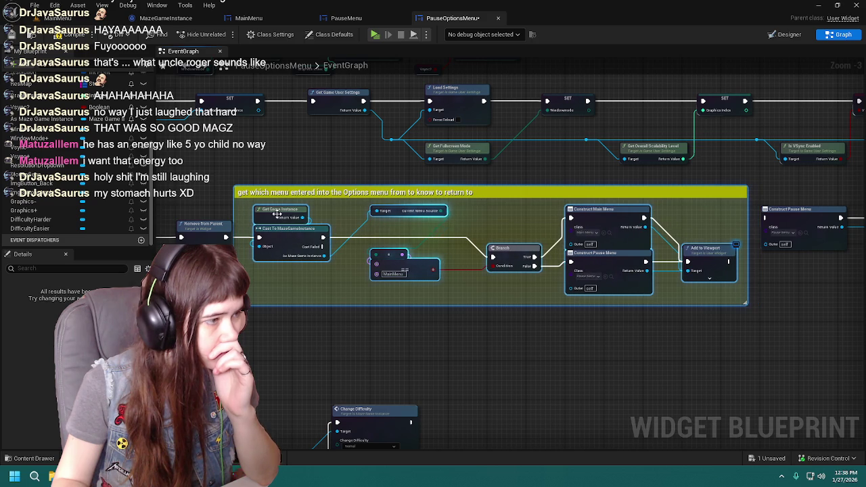
{"action": "left_click", "coordinate": [207, 197]}
{"action": "left_click_drag", "start_coordinate": [233, 209], "coordinate": [240, 210]}
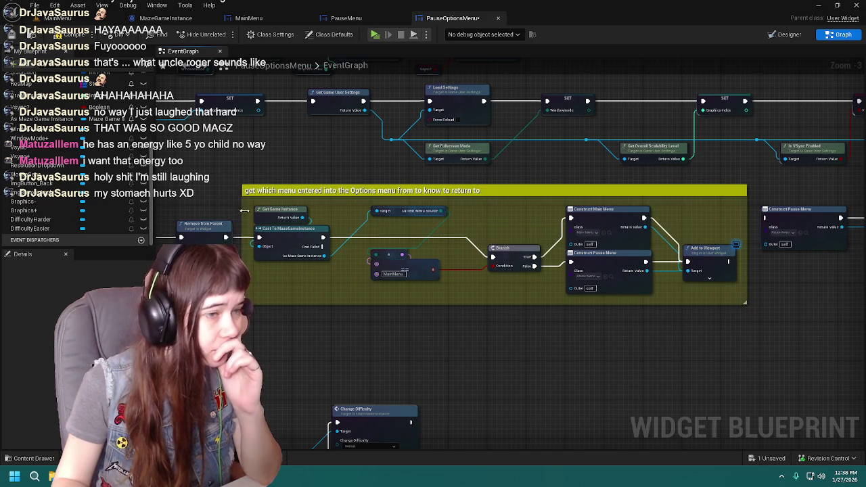
{"action": "left_click_drag", "start_coordinate": [706, 328], "coordinate": [644, 331]}
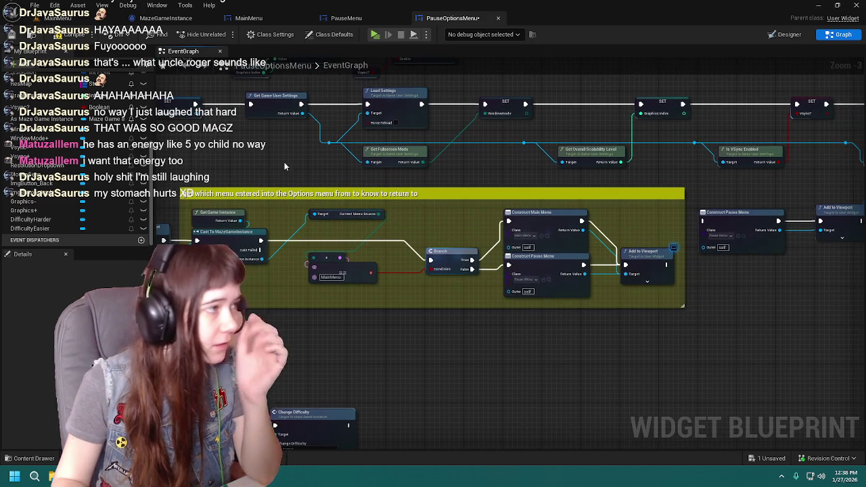
{"action": "left_click", "coordinate": [31, 34]}
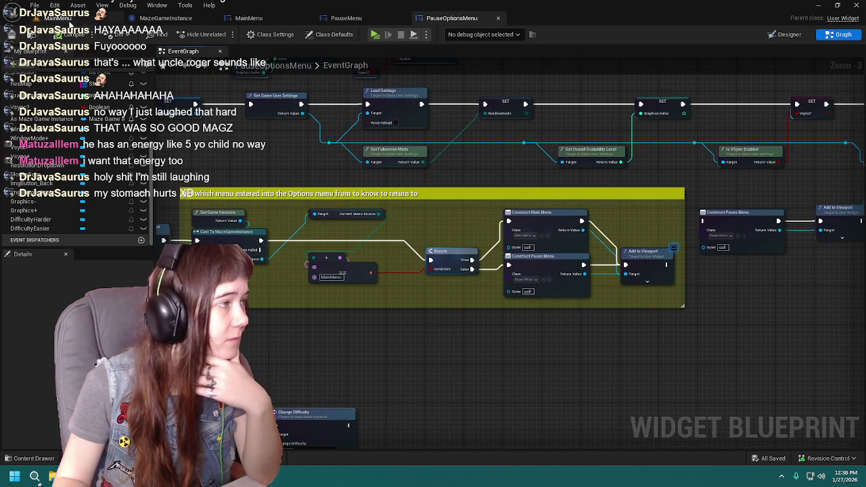
Save, then play-test standalone: set Difficulty to Easy, apply, press Back, resume, and stop
{"action": "left_click", "coordinate": [58, 18]}
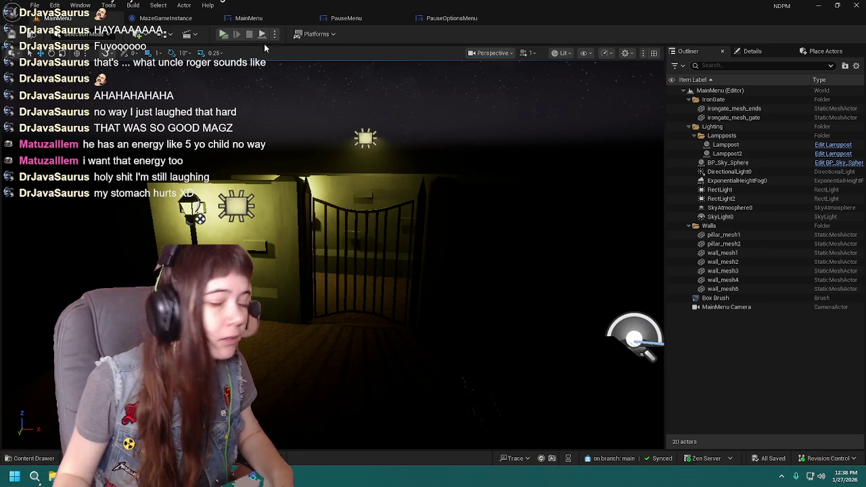
{"action": "left_click", "coordinate": [223, 33]}
{"action": "left_click", "coordinate": [614, 366]}
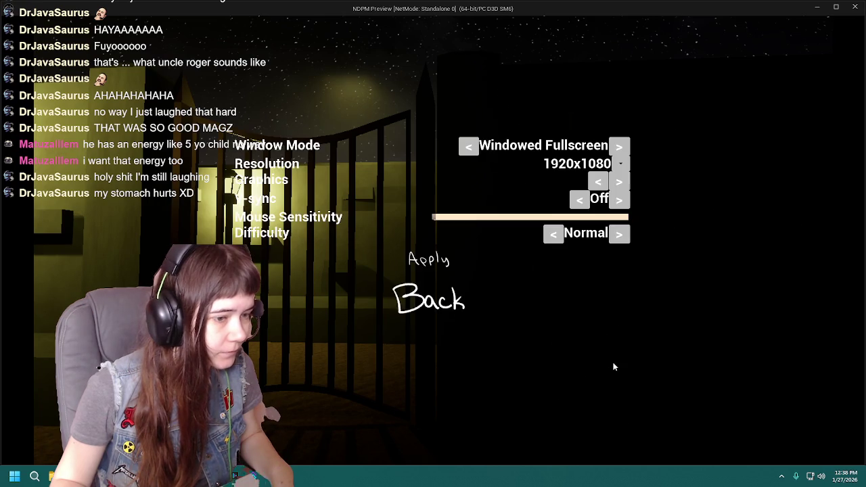
{"action": "left_click", "coordinate": [576, 235]}
{"action": "left_click", "coordinate": [442, 263]}
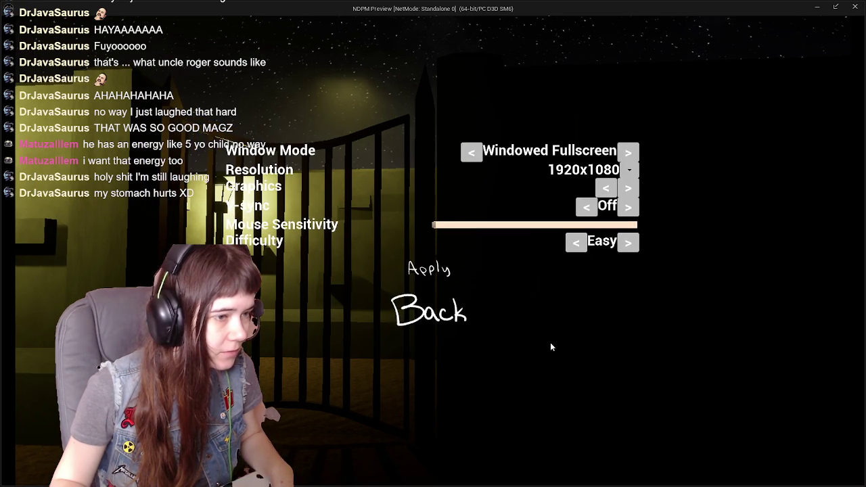
{"action": "left_click", "coordinate": [422, 317]}
{"action": "left_click", "coordinate": [455, 273]}
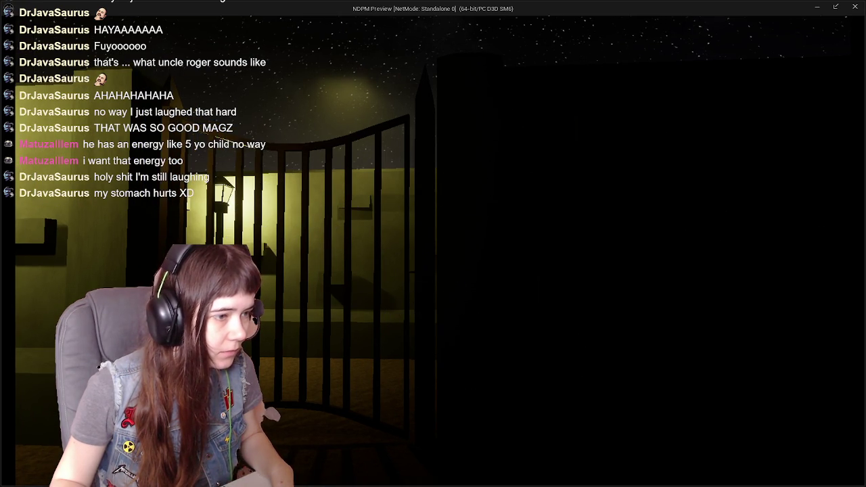
{"action": "key", "text": "Escape"}
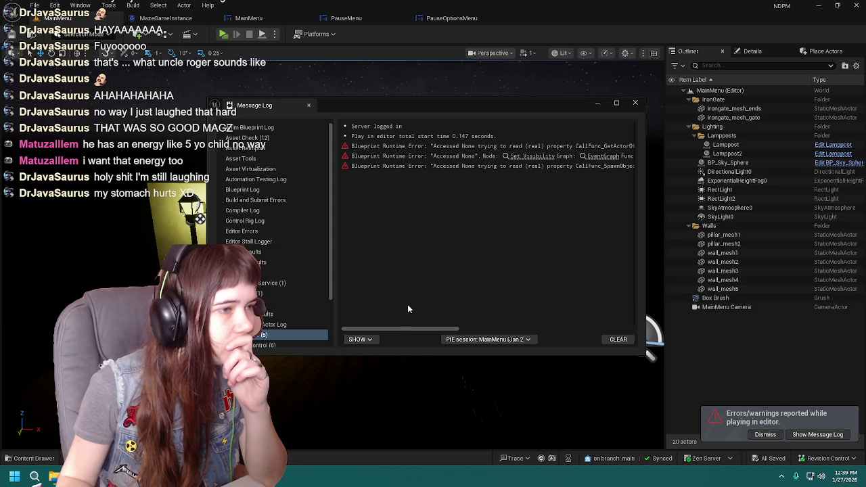
Read the three Accessed None errors in the Message Log, close it, and reopen MainMenu
{"action": "mouse_move", "coordinate": [410, 326]}
{"action": "left_mouse_down"}
{"action": "mouse_move", "coordinate": [449, 337]}
{"action": "mouse_move", "coordinate": [551, 336]}
{"action": "left_mouse_up"}
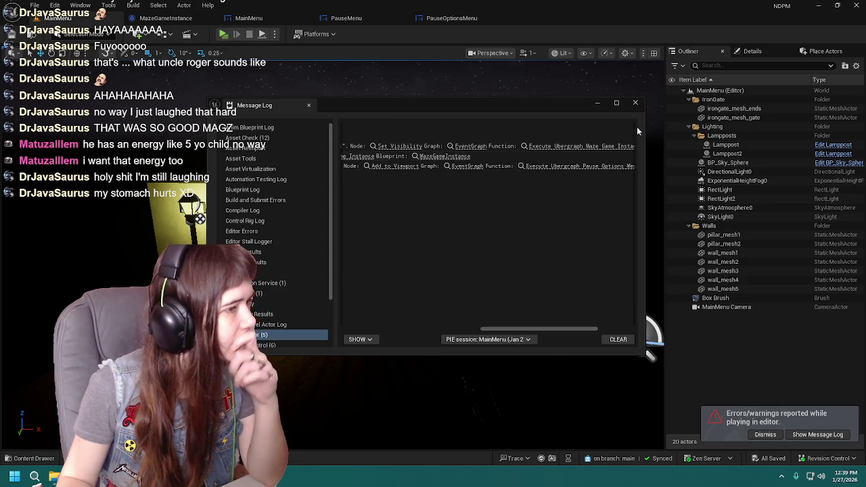
{"action": "left_click", "coordinate": [635, 103]}
{"action": "left_click", "coordinate": [249, 19]}
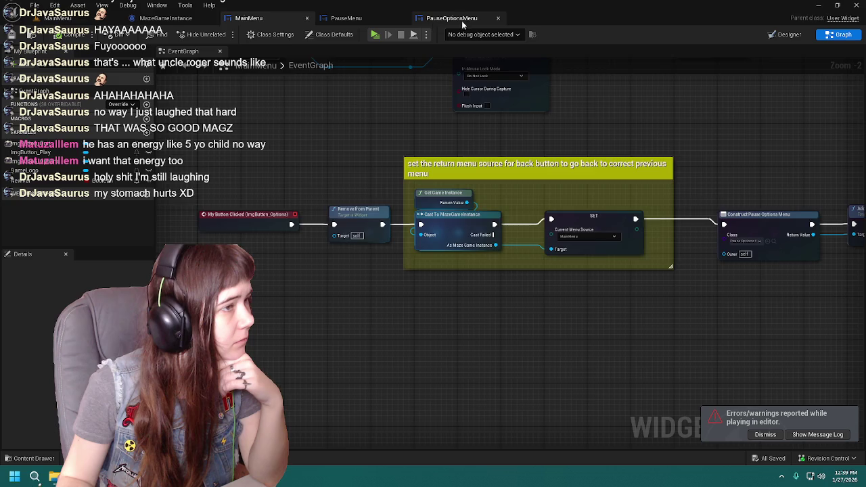
Go to the PauseOptionsMenu graph, dismiss the play-errors notice, and zoom onto the commented nodes
{"action": "left_click", "coordinate": [460, 19]}
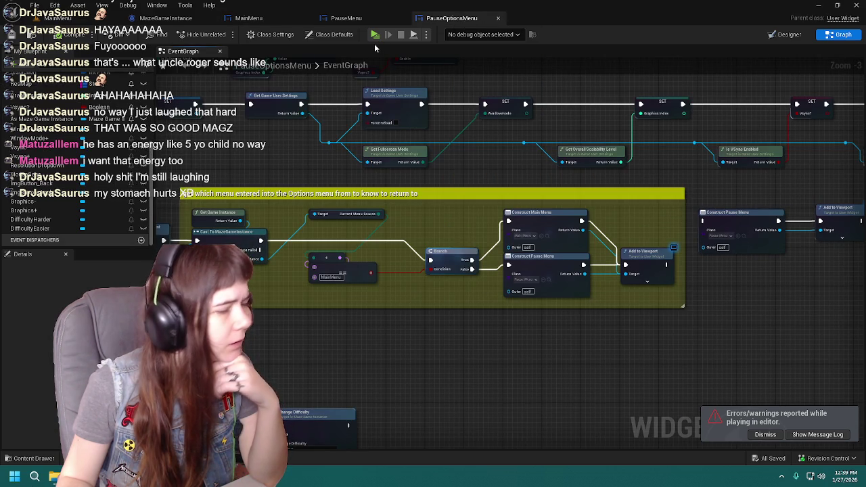
{"action": "left_click", "coordinate": [770, 431]}
{"action": "mouse_move", "coordinate": [739, 342]}
{"action": "left_mouse_down"}
{"action": "mouse_move", "coordinate": [654, 365]}
{"action": "mouse_move", "coordinate": [793, 318]}
{"action": "left_mouse_up"}
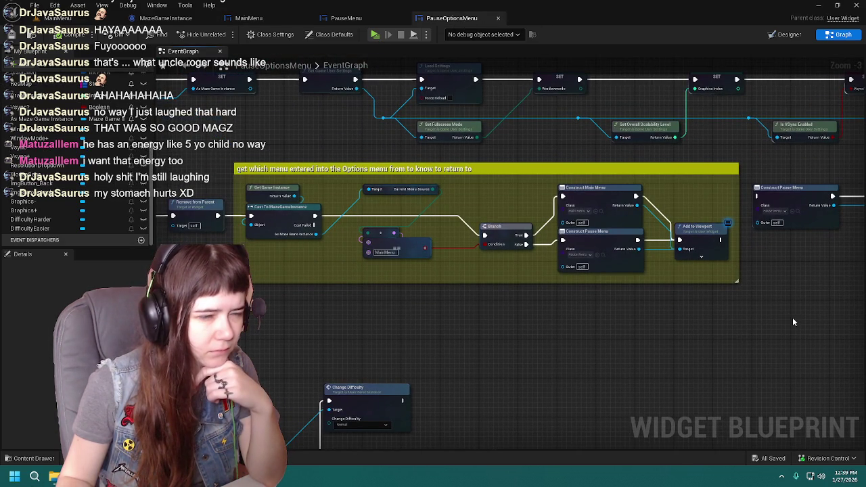
{"action": "scroll", "coordinate": [672, 332], "scroll_direction": "up", "scroll_amount": 1}
{"action": "mouse_move", "coordinate": [485, 320]}
{"action": "left_mouse_down"}
{"action": "mouse_move", "coordinate": [411, 358]}
{"action": "mouse_move", "coordinate": [433, 367]}
{"action": "left_mouse_up"}
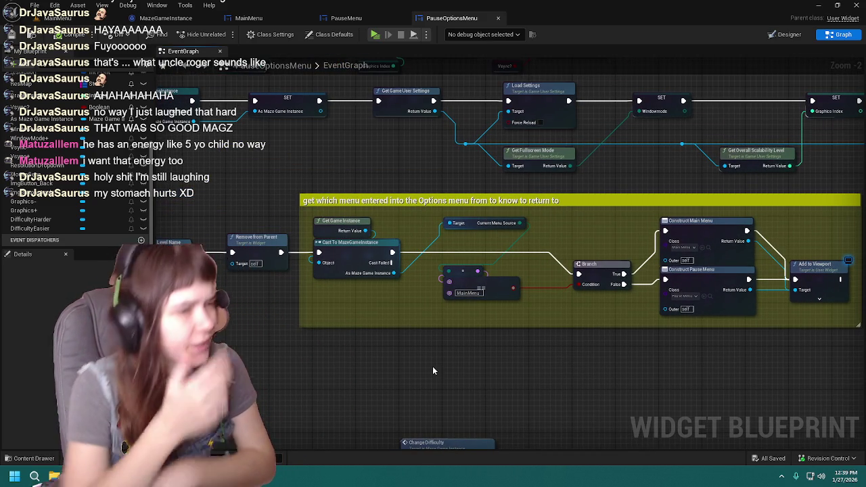
Pan across the Back button event and settings row, then return to the MainMenu level editor
{"action": "mouse_move", "coordinate": [294, 331]}
{"action": "left_mouse_down"}
{"action": "mouse_move", "coordinate": [323, 339]}
{"action": "mouse_move", "coordinate": [427, 319]}
{"action": "left_mouse_up"}
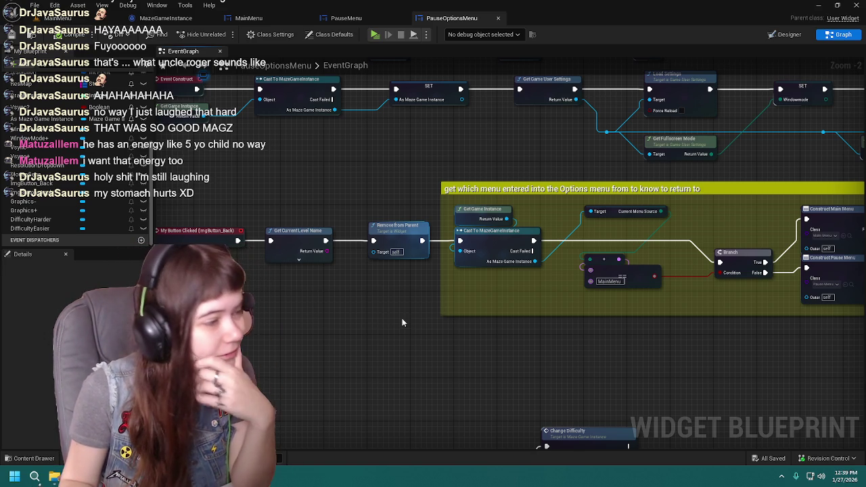
{"action": "scroll", "coordinate": [402, 318], "scroll_direction": "down", "scroll_amount": 1}
{"action": "left_click_drag", "start_coordinate": [487, 331], "coordinate": [350, 328]}
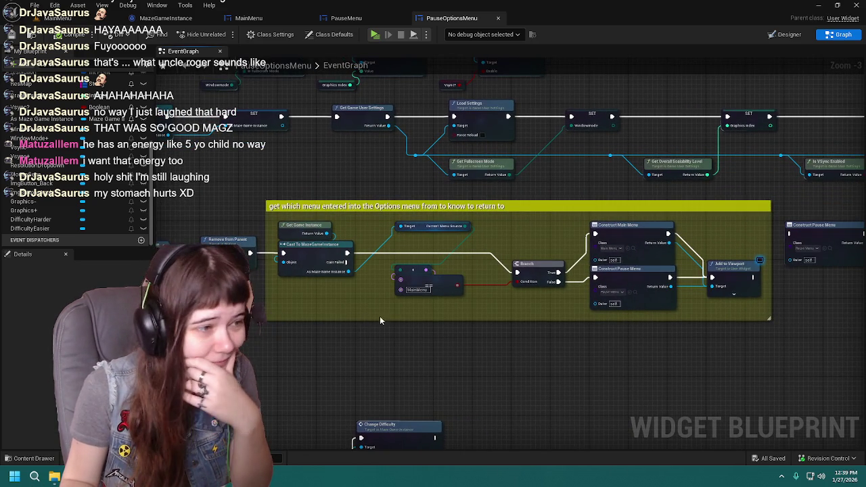
{"action": "left_click_drag", "start_coordinate": [379, 316], "coordinate": [604, 340]}
{"action": "left_click_drag", "start_coordinate": [415, 351], "coordinate": [464, 386]}
{"action": "scroll", "coordinate": [567, 227], "scroll_direction": "down", "scroll_amount": 3}
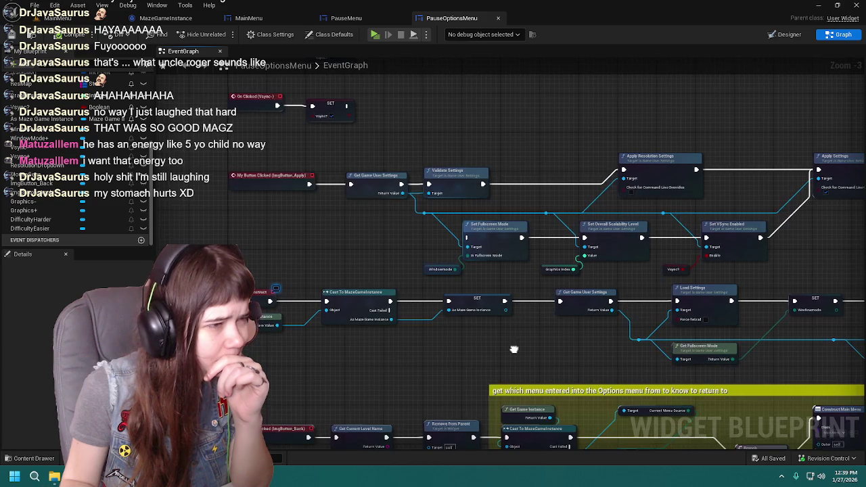
{"action": "scroll", "coordinate": [532, 212], "scroll_direction": "up", "scroll_amount": 3}
{"action": "left_click", "coordinate": [58, 18]}
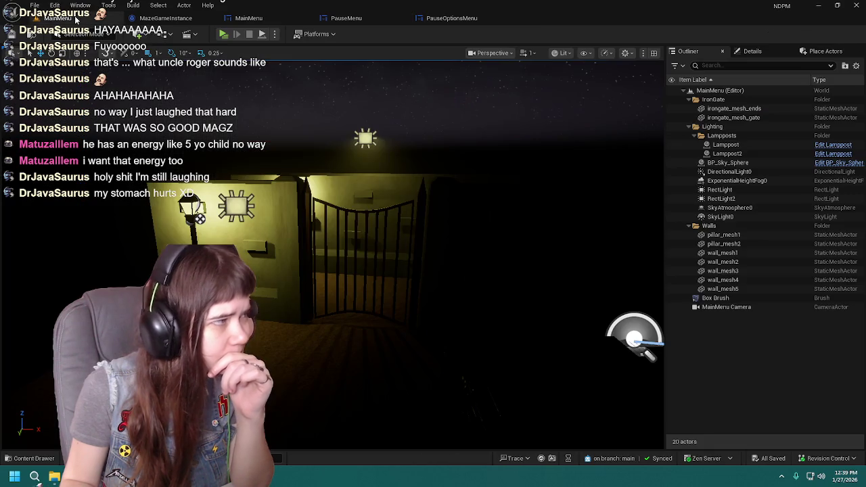
Inspect the MainMenu level's GameMode Override in World Settings, then close it
{"action": "left_click", "coordinate": [759, 54]}
{"action": "left_click", "coordinate": [702, 54]}
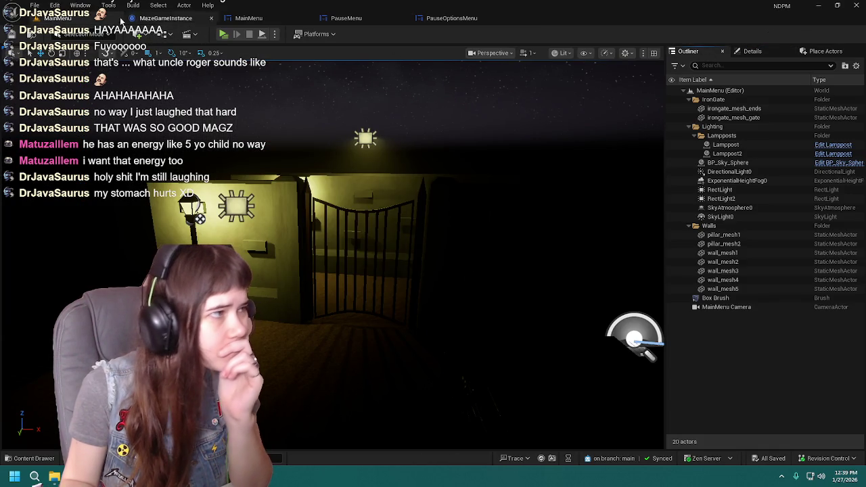
{"action": "left_click", "coordinate": [108, 5]}
{"action": "mouse_move", "coordinate": [80, 5]}
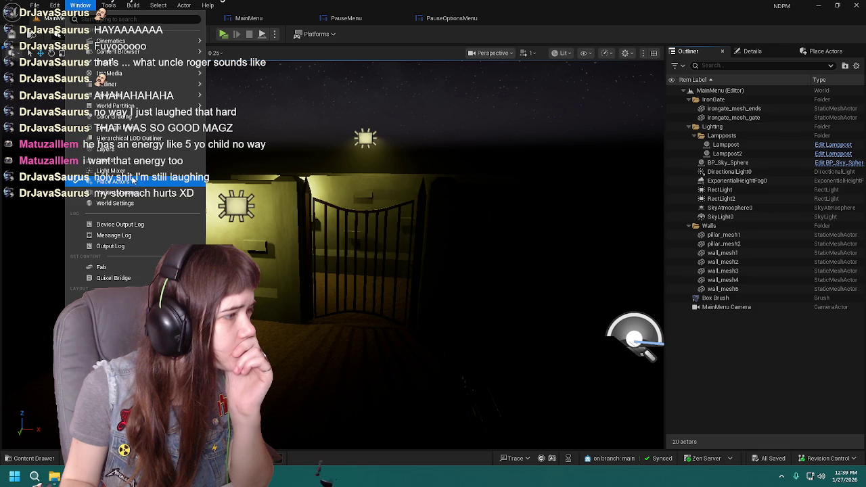
{"action": "left_click", "coordinate": [115, 203]}
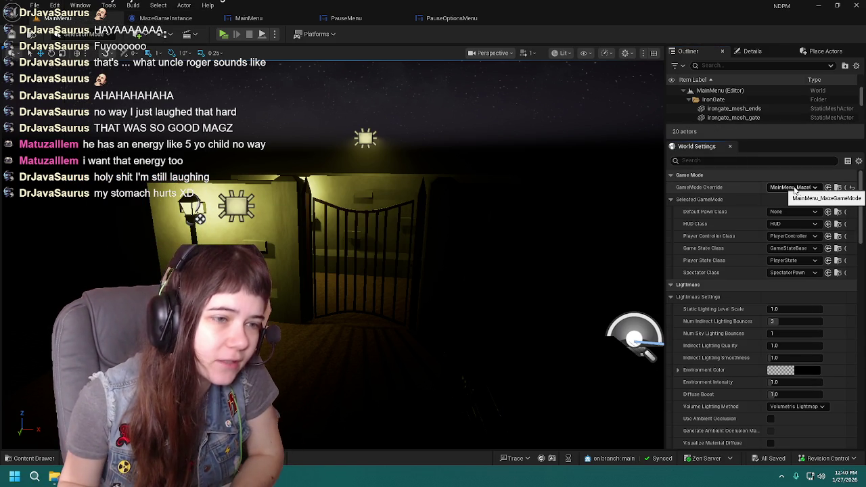
{"action": "left_click", "coordinate": [730, 146]}
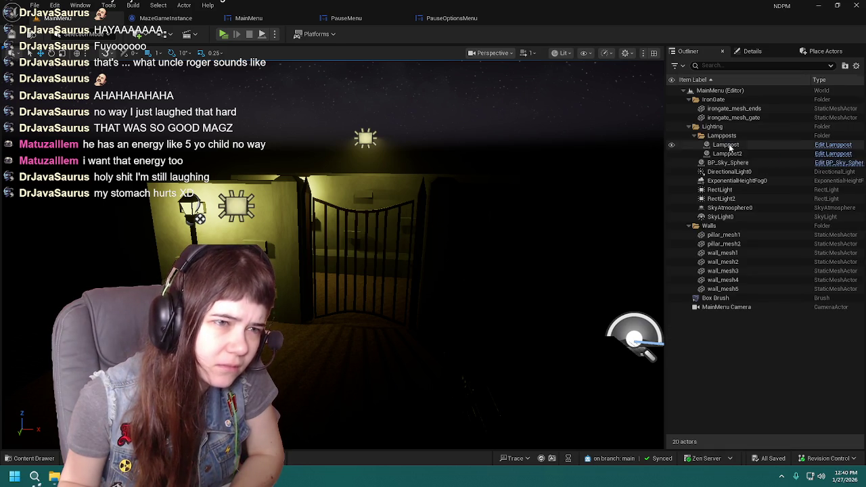
In the Content Drawer, open Blueprints > gameModes and the MainMenu_MazeGameMode blueprint
{"action": "key", "text": "ctrl+space"}
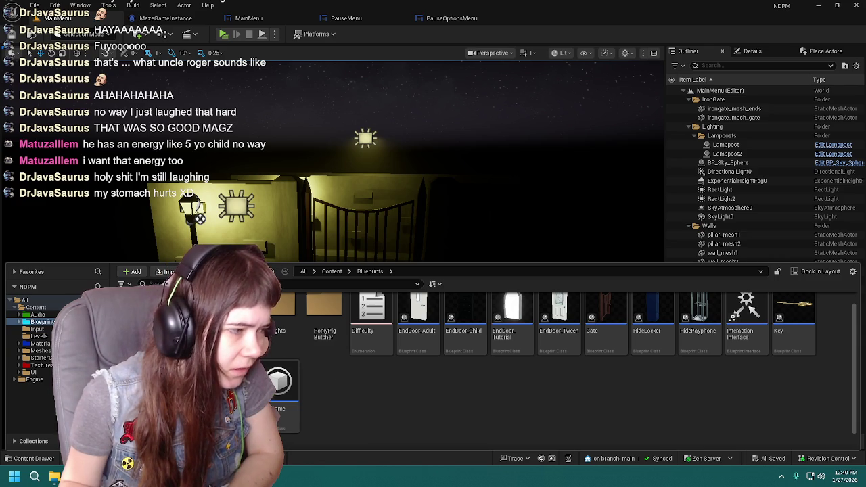
{"action": "double_click", "coordinate": [185, 315]}
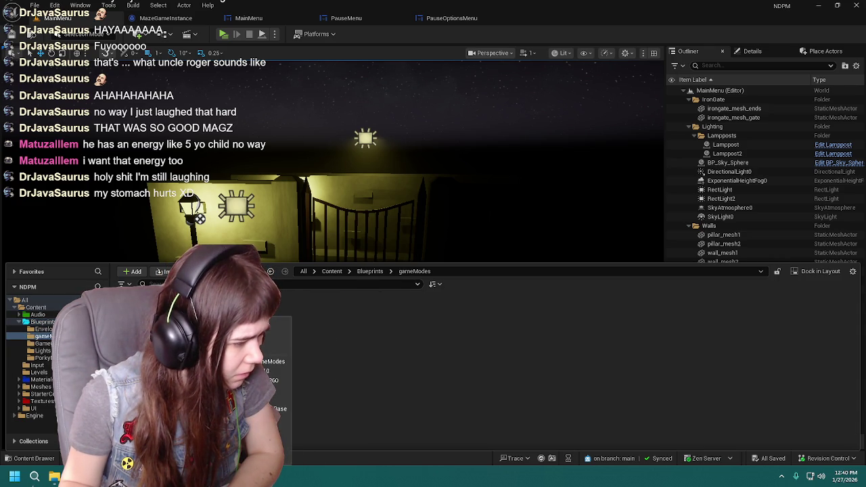
{"action": "double_click", "coordinate": [230, 324]}
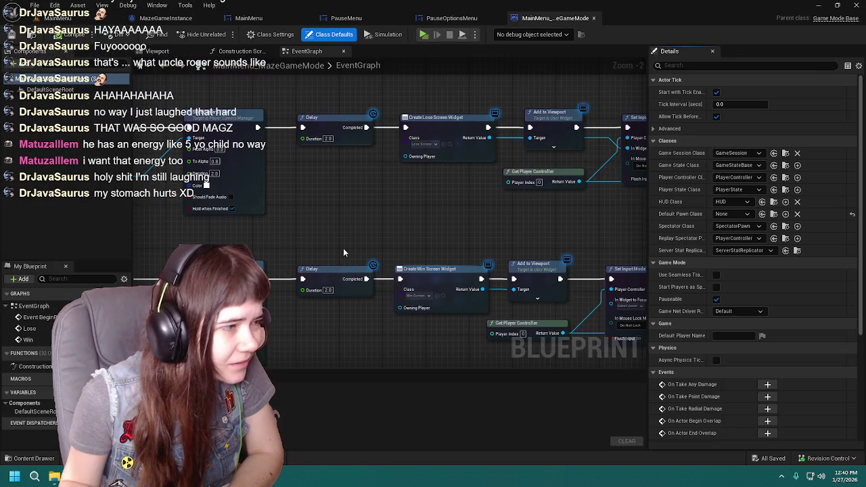
Review the Lose and Win screen widget chains in MainMenu_MazeGameMode's event graph
{"action": "left_click_drag", "start_coordinate": [355, 251], "coordinate": [506, 242]}
{"action": "left_click_drag", "start_coordinate": [227, 258], "coordinate": [385, 258]}
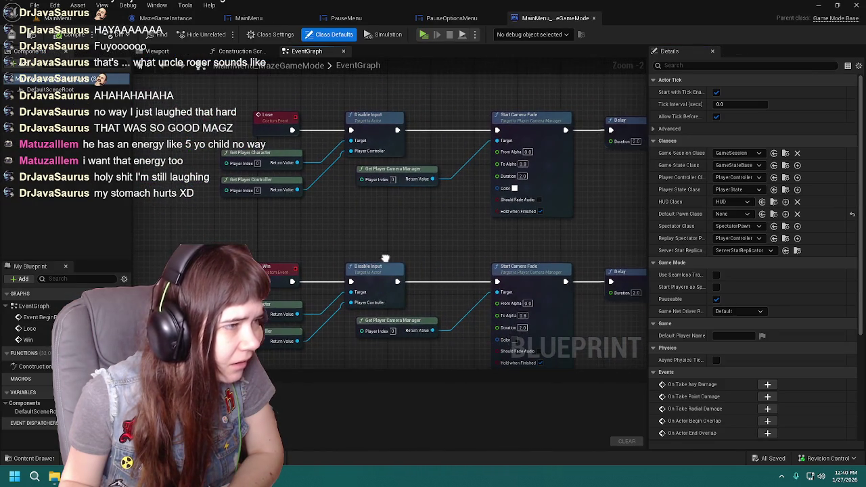
{"action": "scroll", "coordinate": [387, 257], "scroll_direction": "down", "scroll_amount": 1}
{"action": "left_click_drag", "start_coordinate": [410, 226], "coordinate": [400, 221]}
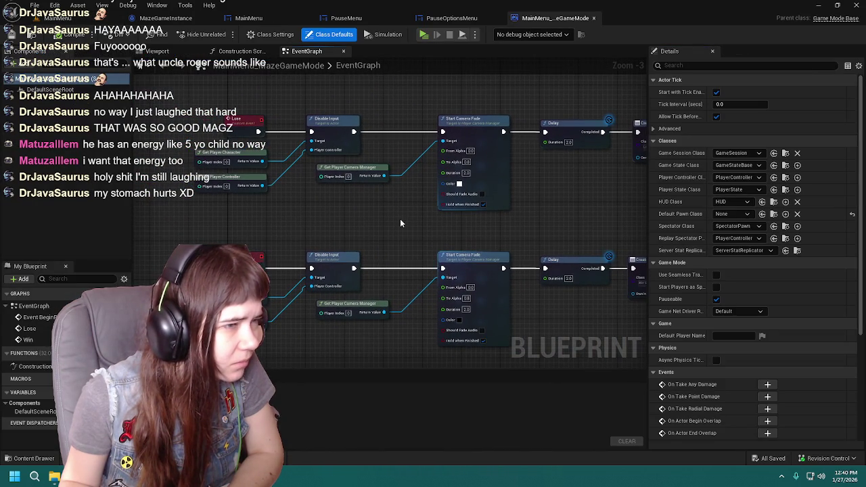
{"action": "mouse_move", "coordinate": [562, 220]}
{"action": "left_mouse_down"}
{"action": "mouse_move", "coordinate": [288, 249]}
{"action": "mouse_move", "coordinate": [365, 250]}
{"action": "mouse_move", "coordinate": [474, 180]}
{"action": "mouse_move", "coordinate": [479, 254]}
{"action": "left_mouse_up"}
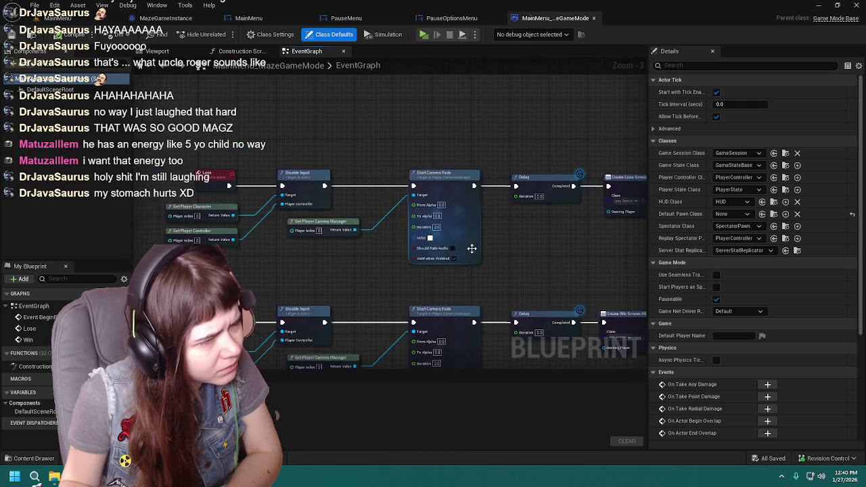
{"action": "mouse_move", "coordinate": [414, 274]}
{"action": "left_mouse_down"}
{"action": "mouse_move", "coordinate": [439, 247]}
{"action": "mouse_move", "coordinate": [410, 286]}
{"action": "mouse_move", "coordinate": [415, 298]}
{"action": "left_mouse_up"}
{"action": "left_click_drag", "start_coordinate": [441, 331], "coordinate": [422, 236]}
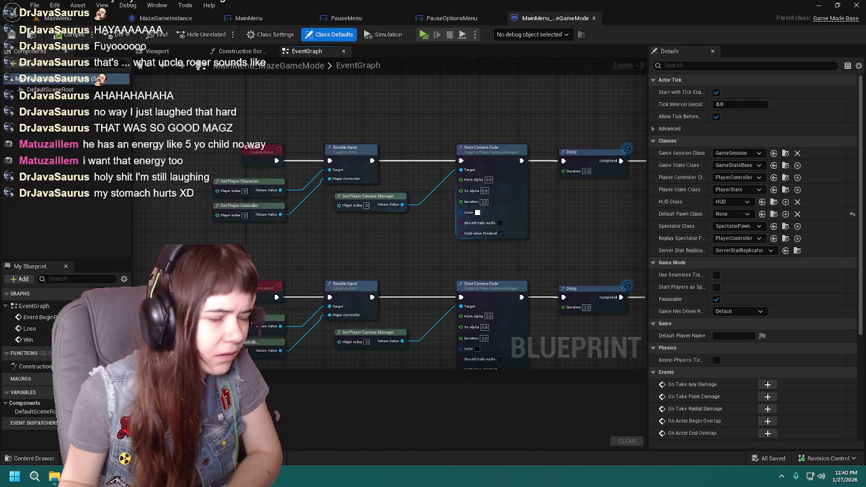
Open MazeGameMode, nudge its Branch down, and check the Find/AND/Branch nodes before returning to MainMenu_MazeGameMode
{"action": "key", "text": "ctrl+space"}
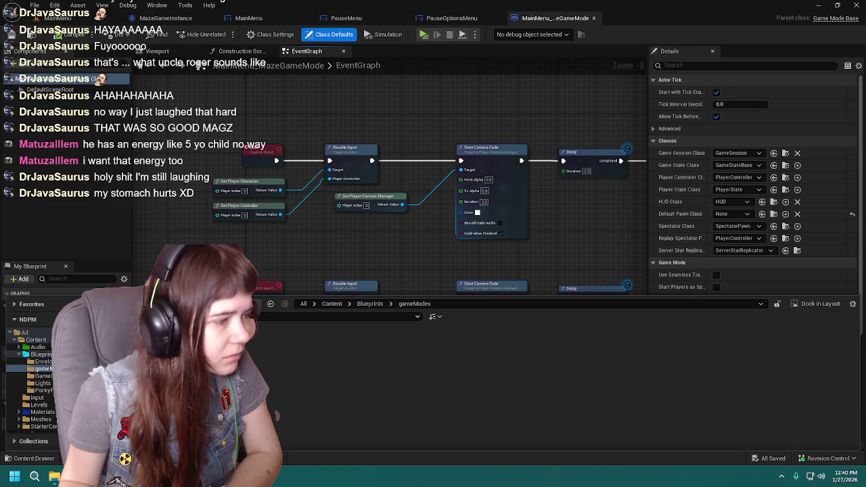
{"action": "double_click", "coordinate": [148, 351]}
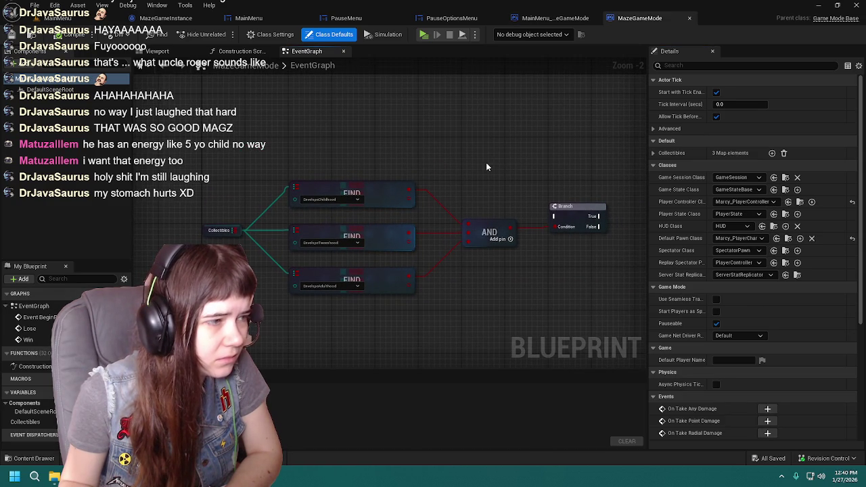
{"action": "left_click_drag", "start_coordinate": [575, 212], "coordinate": [575, 234]}
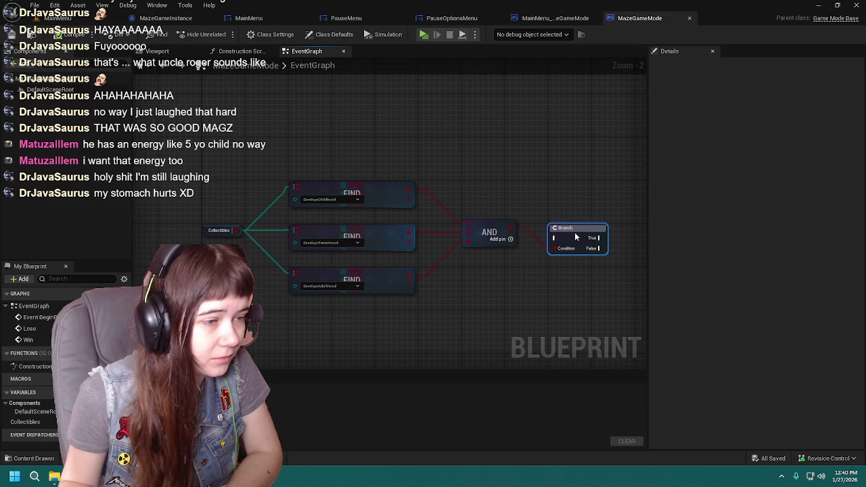
{"action": "left_click", "coordinate": [491, 201]}
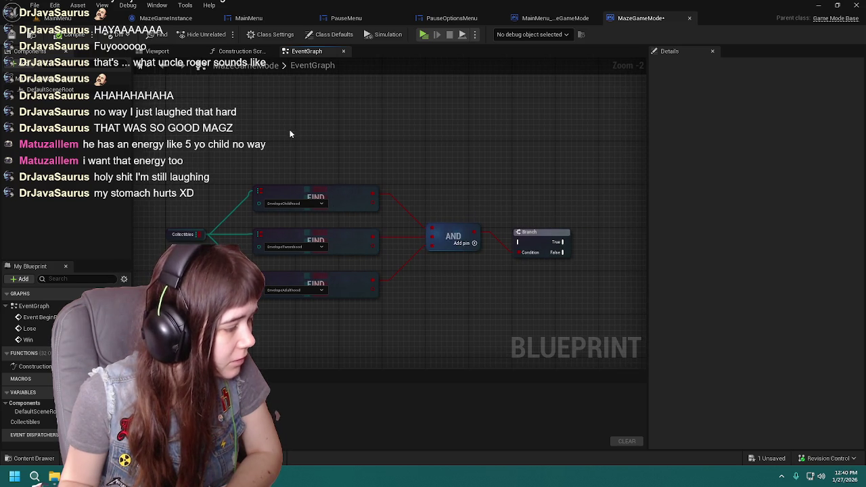
{"action": "left_click_drag", "start_coordinate": [291, 131], "coordinate": [570, 264]}
{"action": "left_click", "coordinate": [415, 177]}
{"action": "left_click_drag", "start_coordinate": [415, 178], "coordinate": [450, 170]}
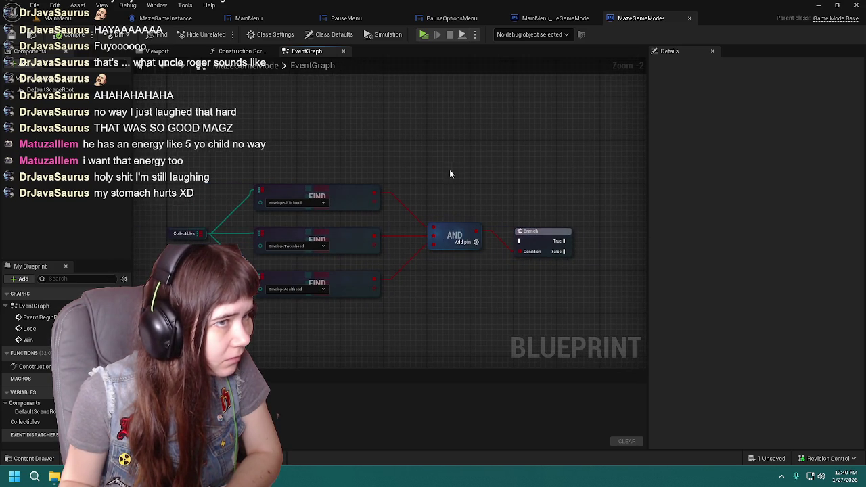
{"action": "left_click", "coordinate": [523, 18]}
{"action": "mouse_move", "coordinate": [464, 252]}
{"action": "left_mouse_down"}
{"action": "mouse_move", "coordinate": [410, 160]}
{"action": "mouse_move", "coordinate": [357, 196]}
{"action": "mouse_move", "coordinate": [406, 201]}
{"action": "mouse_move", "coordinate": [347, 237]}
{"action": "left_mouse_up"}
Look over the MainMenu_MazeGameMode event graph and save the blueprint
{"action": "scroll", "coordinate": [396, 218], "scroll_direction": "down", "scroll_amount": 2}
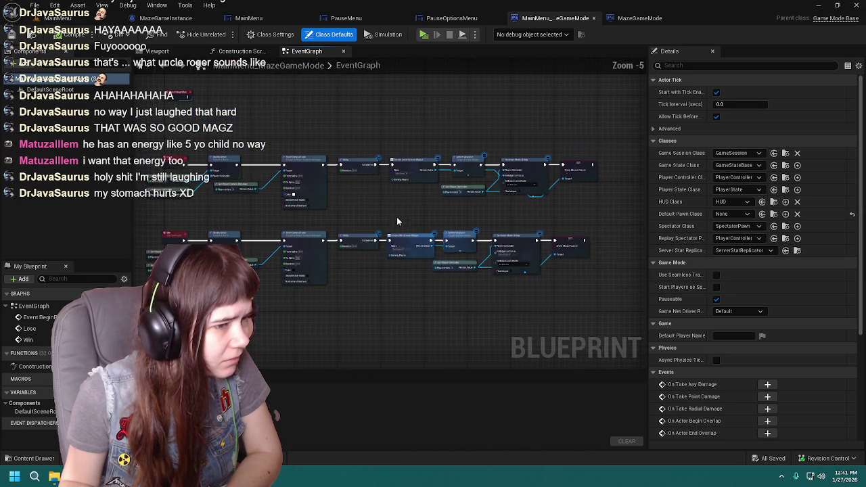
{"action": "scroll", "coordinate": [445, 202], "scroll_direction": "up", "scroll_amount": 3}
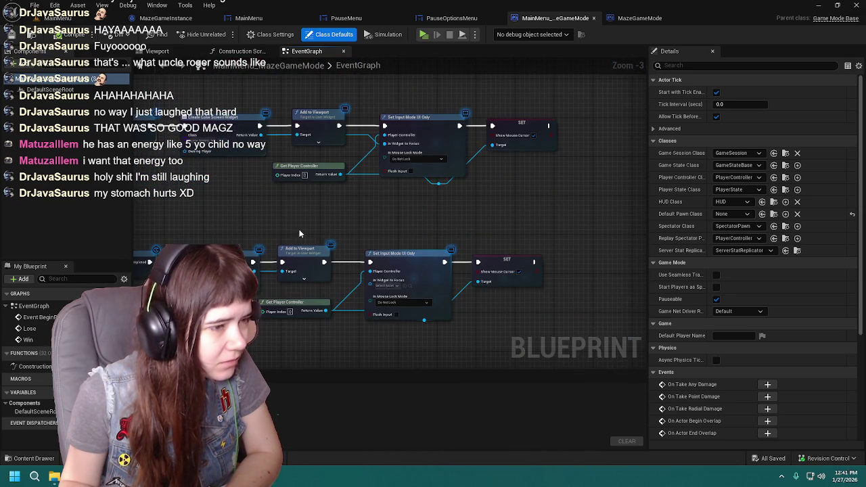
{"action": "scroll", "coordinate": [517, 240], "scroll_direction": "down", "scroll_amount": 3}
{"action": "scroll", "coordinate": [446, 227], "scroll_direction": "up", "scroll_amount": 2}
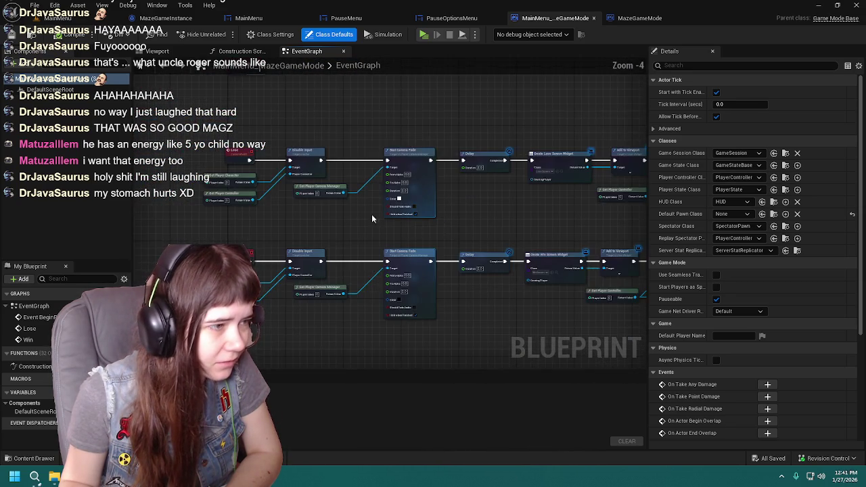
{"action": "scroll", "coordinate": [351, 200], "scroll_direction": "down", "scroll_amount": 2}
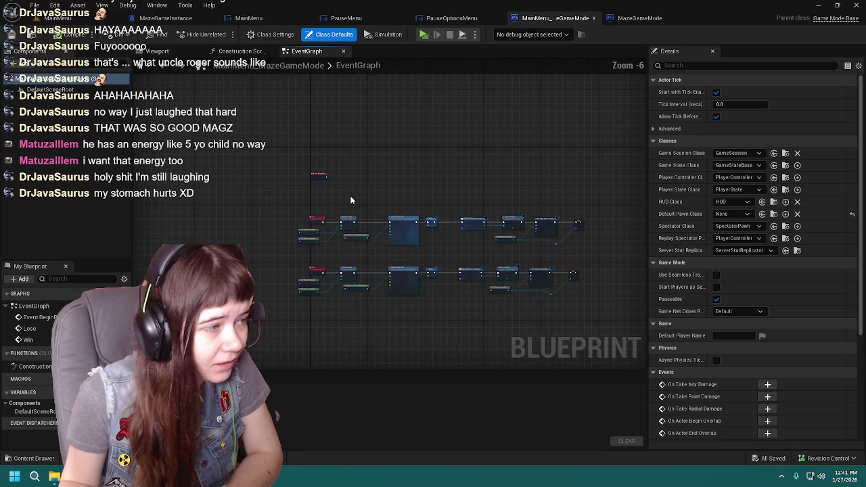
{"action": "left_click_drag", "start_coordinate": [270, 173], "coordinate": [603, 306]}
{"action": "scroll", "coordinate": [381, 180], "scroll_direction": "up", "scroll_amount": 4}
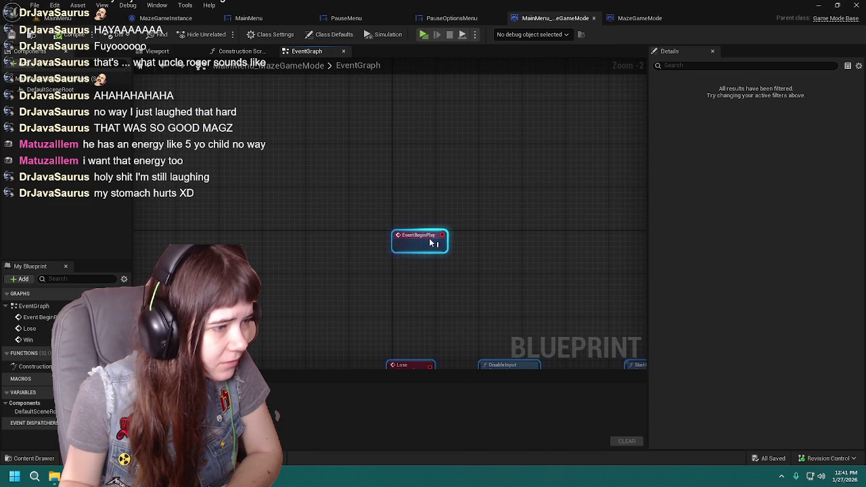
{"action": "left_click", "coordinate": [497, 212]}
{"action": "left_click_drag", "start_coordinate": [497, 212], "coordinate": [356, 194]}
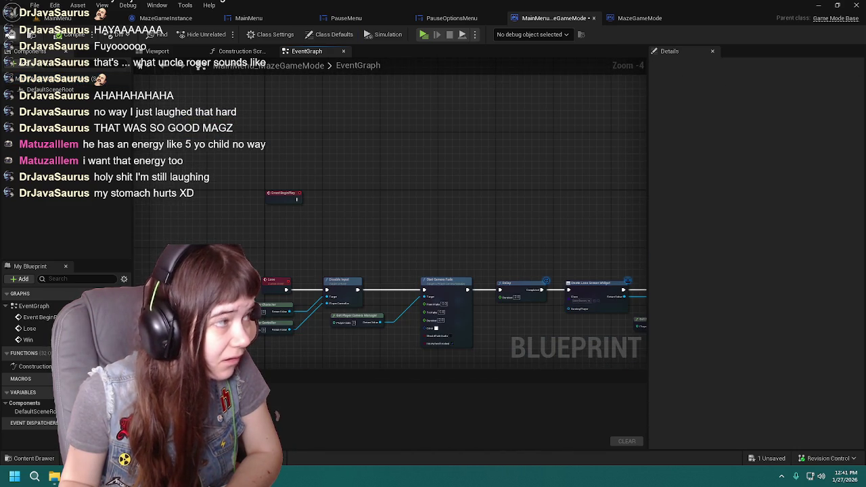
{"action": "key", "text": "ctrl+s"}
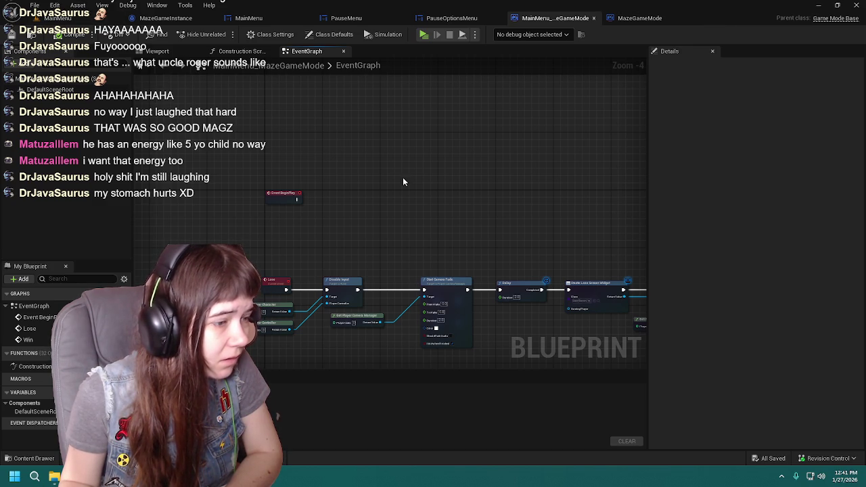
Reframe the two event rows, then switch back to the MainMenu level editor
{"action": "left_click_drag", "start_coordinate": [401, 181], "coordinate": [395, 106]}
{"action": "scroll", "coordinate": [406, 197], "scroll_direction": "up", "scroll_amount": 1}
{"action": "left_click_drag", "start_coordinate": [395, 203], "coordinate": [379, 118]}
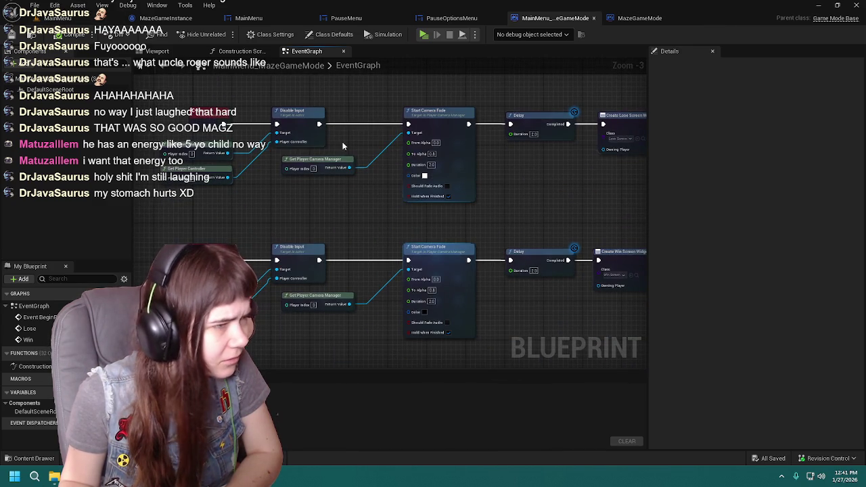
{"action": "left_click_drag", "start_coordinate": [343, 146], "coordinate": [324, 160]}
{"action": "left_click", "coordinate": [249, 18]}
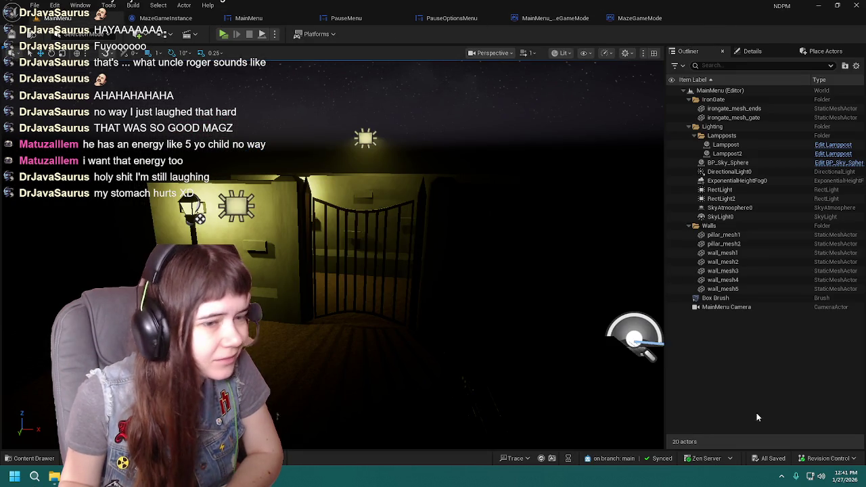
Dock World Settings and set the MainMenu level's GameMode Override to MazeGameMode
{"action": "left_click", "coordinate": [757, 54]}
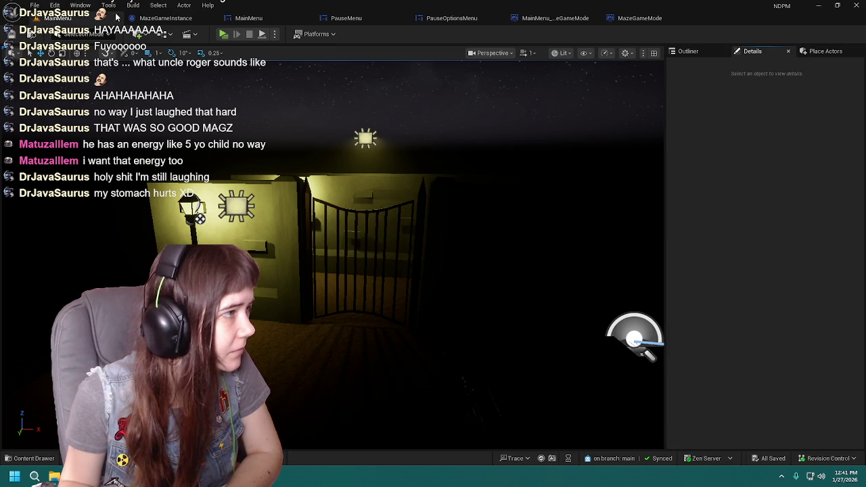
{"action": "left_click", "coordinate": [80, 5]}
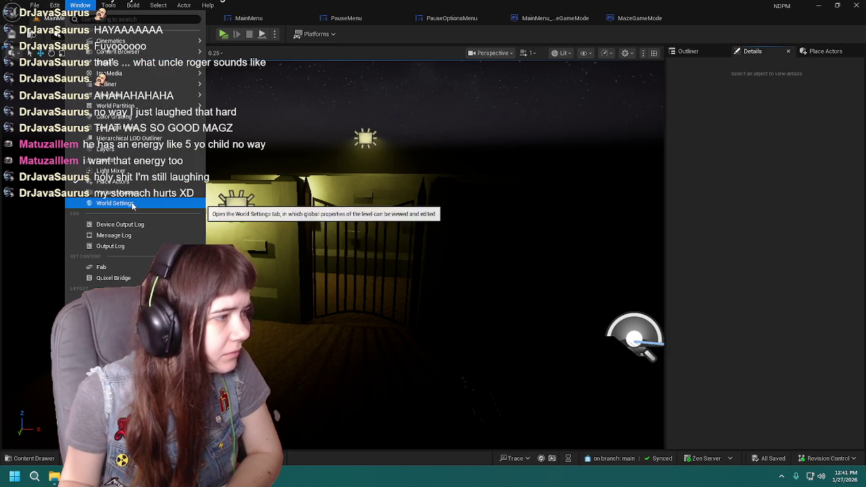
{"action": "left_click", "coordinate": [115, 203]}
{"action": "left_click_drag", "start_coordinate": [716, 146], "coordinate": [846, 101]}
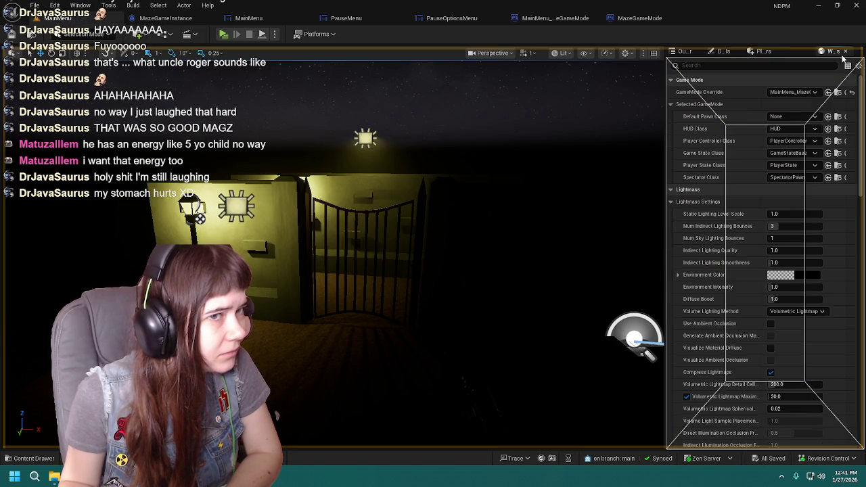
{"action": "left_click", "coordinate": [792, 92]}
{"action": "left_click", "coordinate": [785, 163]}
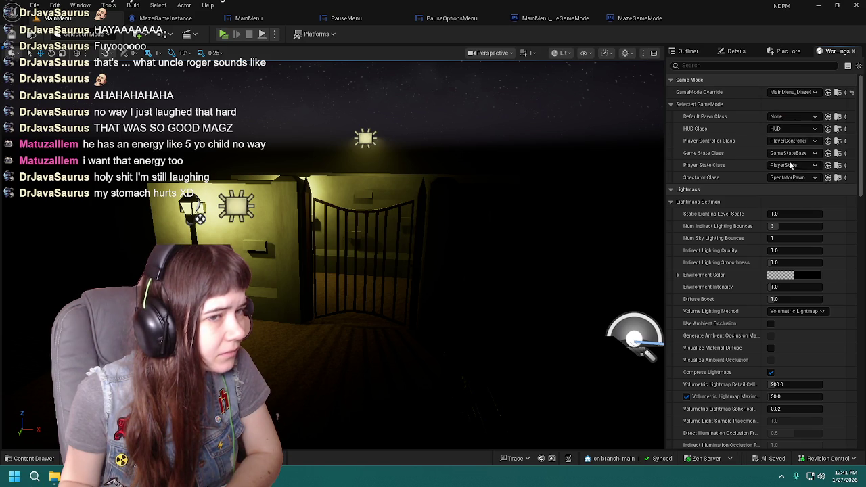
Run a standalone preview: Options, Apply, Back, then Resume on the pause menu, and stop with Esc
{"action": "left_click", "coordinate": [223, 34]}
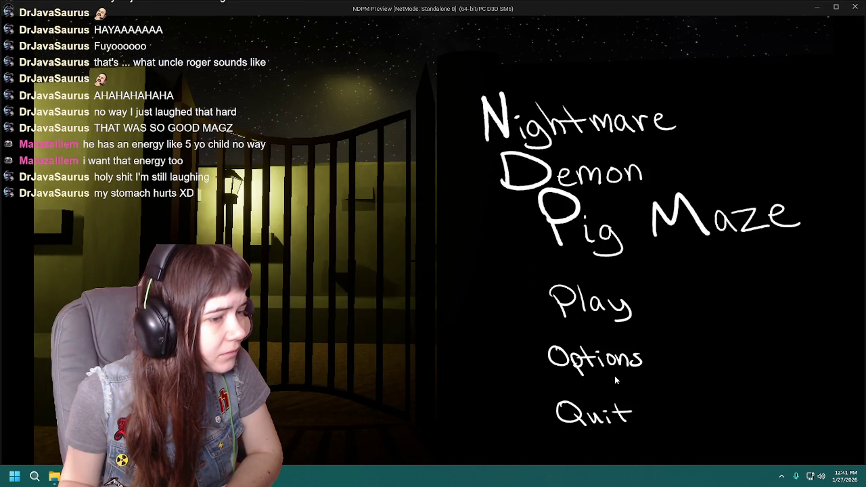
{"action": "left_click", "coordinate": [615, 366]}
{"action": "left_click", "coordinate": [434, 265]}
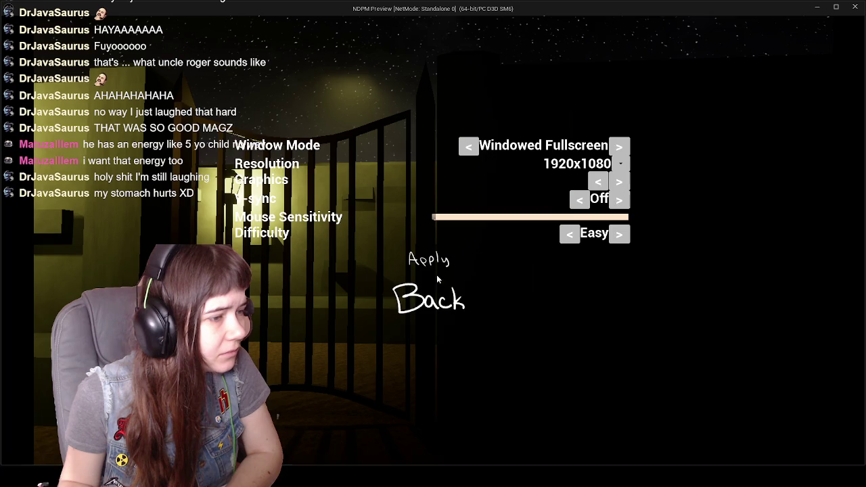
{"action": "left_click", "coordinate": [452, 319]}
{"action": "left_click", "coordinate": [433, 283]}
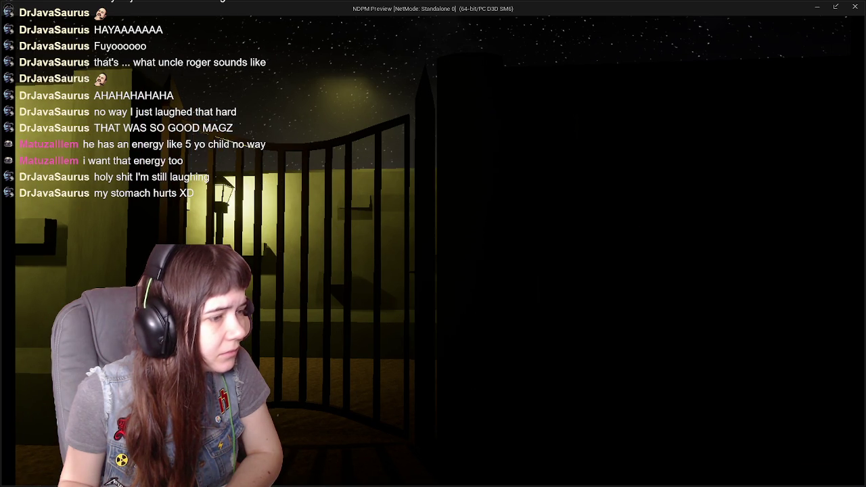
{"action": "key", "text": "Escape"}
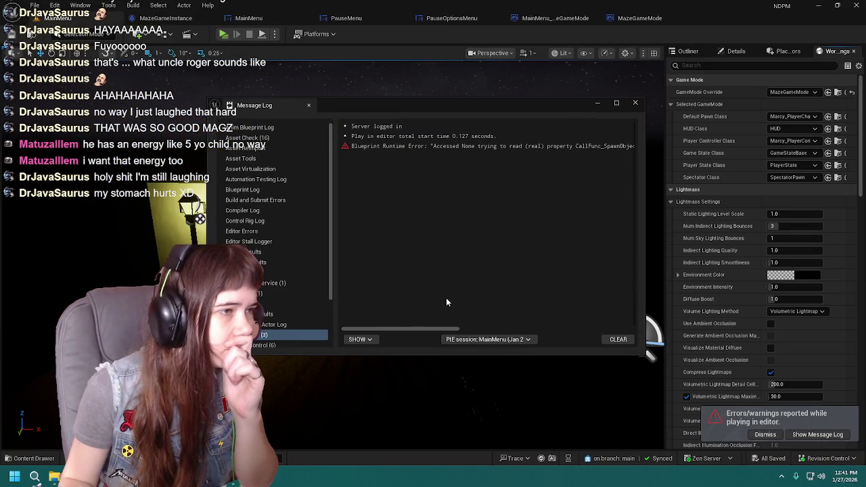
Scroll the Message Log to read the Accessed None error at Add to Viewport, then close it
{"action": "left_click_drag", "start_coordinate": [425, 327], "coordinate": [513, 331]}
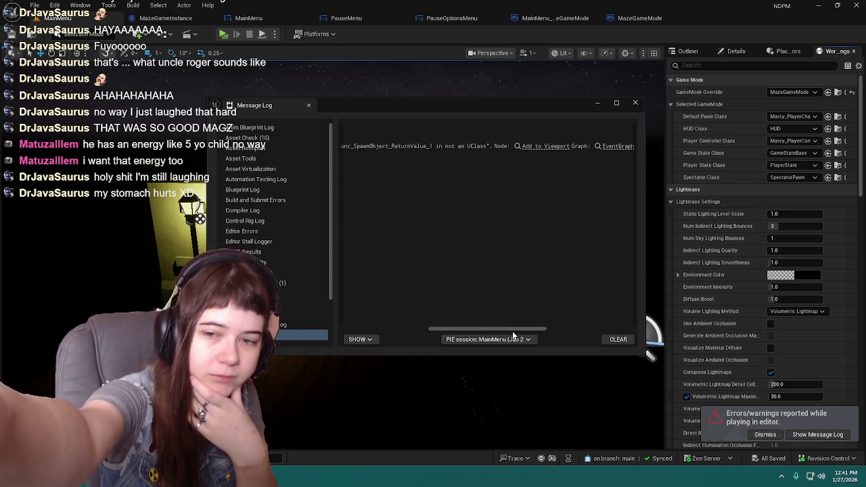
{"action": "left_click", "coordinate": [636, 103]}
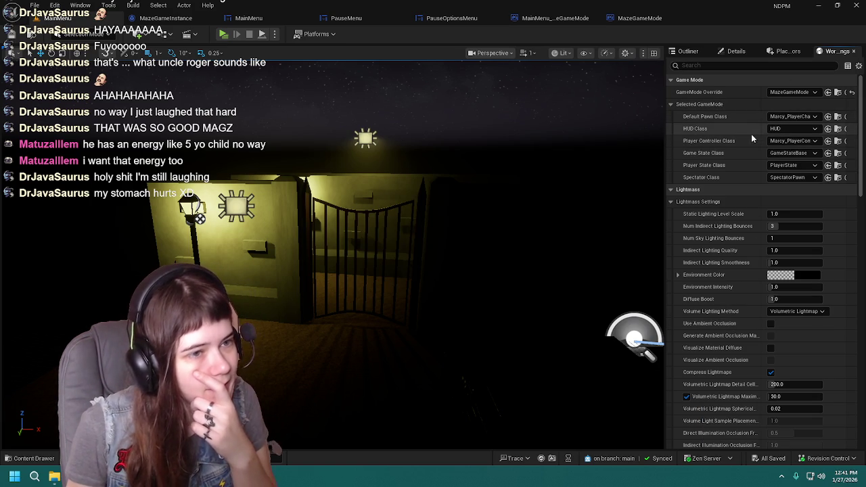
Inspect the Options click logic setting Current Menu Source in the MainMenu graph
{"action": "left_click", "coordinate": [243, 18]}
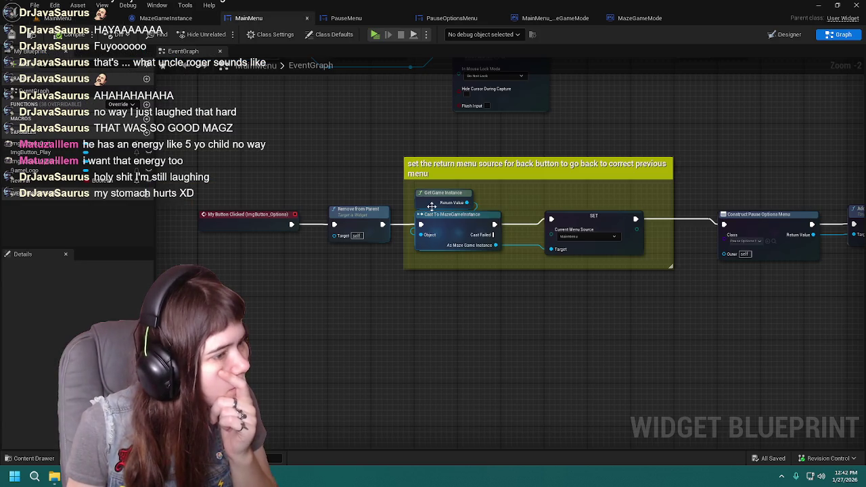
{"action": "scroll", "coordinate": [403, 242], "scroll_direction": "up", "scroll_amount": 2}
{"action": "left_click_drag", "start_coordinate": [531, 212], "coordinate": [571, 184]}
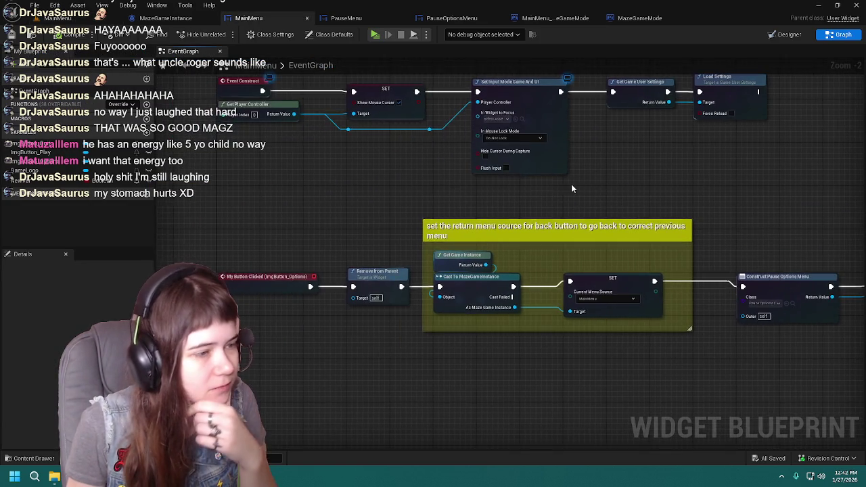
{"action": "scroll", "coordinate": [571, 184], "scroll_direction": "down", "scroll_amount": 1}
{"action": "left_click_drag", "start_coordinate": [624, 184], "coordinate": [581, 181]}
{"action": "scroll", "coordinate": [582, 232], "scroll_direction": "up", "scroll_amount": 1}
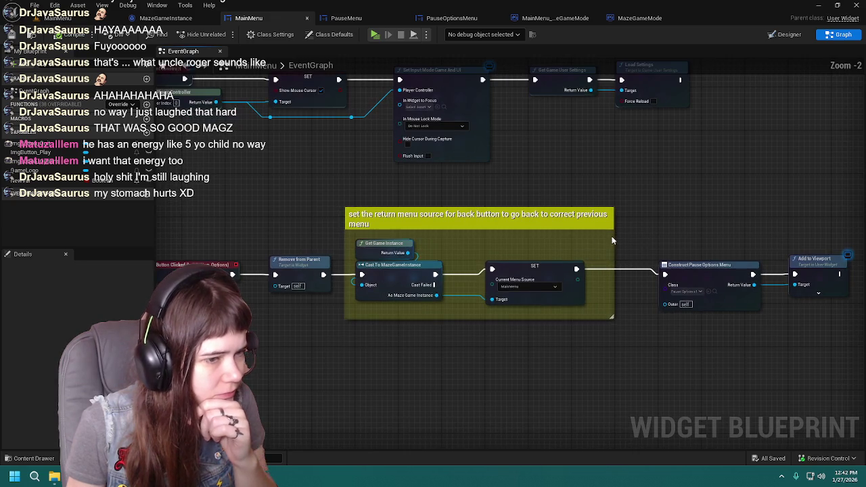
{"action": "left_click_drag", "start_coordinate": [460, 199], "coordinate": [537, 209]}
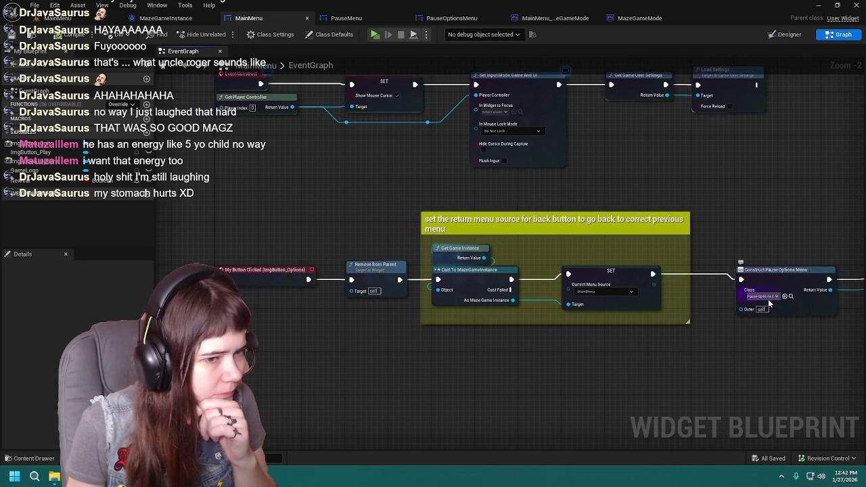
Inspect the PauseMenu graph's Construct Pause Options Menu and return-source comment
{"action": "left_click", "coordinate": [337, 18]}
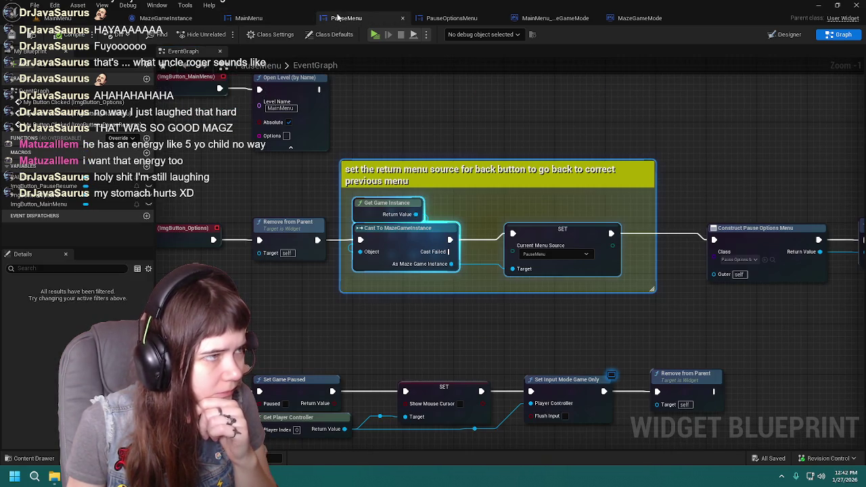
{"action": "mouse_move", "coordinate": [692, 265]}
{"action": "left_mouse_down"}
{"action": "mouse_move", "coordinate": [617, 271]}
{"action": "mouse_move", "coordinate": [600, 248]}
{"action": "left_mouse_up"}
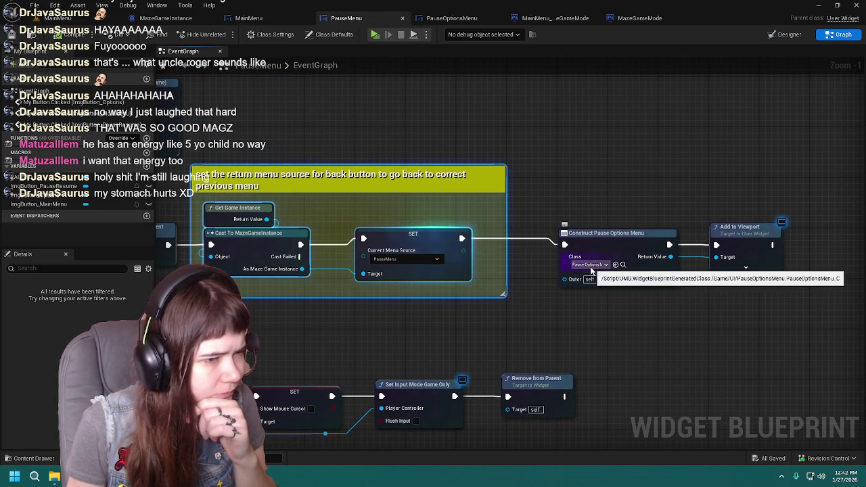
{"action": "left_click_drag", "start_coordinate": [406, 332], "coordinate": [539, 315]}
{"action": "scroll", "coordinate": [540, 315], "scroll_direction": "down", "scroll_amount": 1}
{"action": "mouse_move", "coordinate": [441, 299]}
{"action": "left_mouse_down"}
{"action": "mouse_move", "coordinate": [454, 296]}
{"action": "mouse_move", "coordinate": [429, 297]}
{"action": "left_mouse_up"}
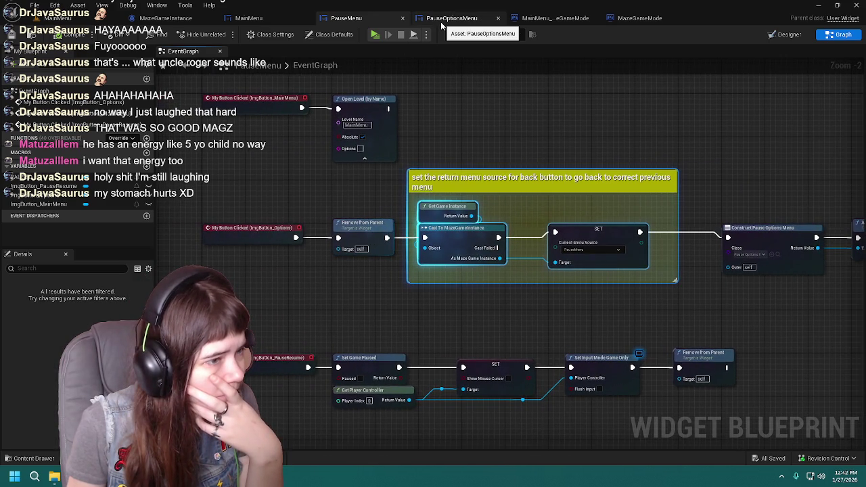
Check the Change Difficulty node in PauseOptionsMenu, then reframe the PauseMenu events
{"action": "left_click", "coordinate": [441, 26]}
{"action": "scroll", "coordinate": [518, 258], "scroll_direction": "up", "scroll_amount": 2}
{"action": "left_click_drag", "start_coordinate": [518, 257], "coordinate": [486, 211]}
{"action": "left_click", "coordinate": [375, 22]}
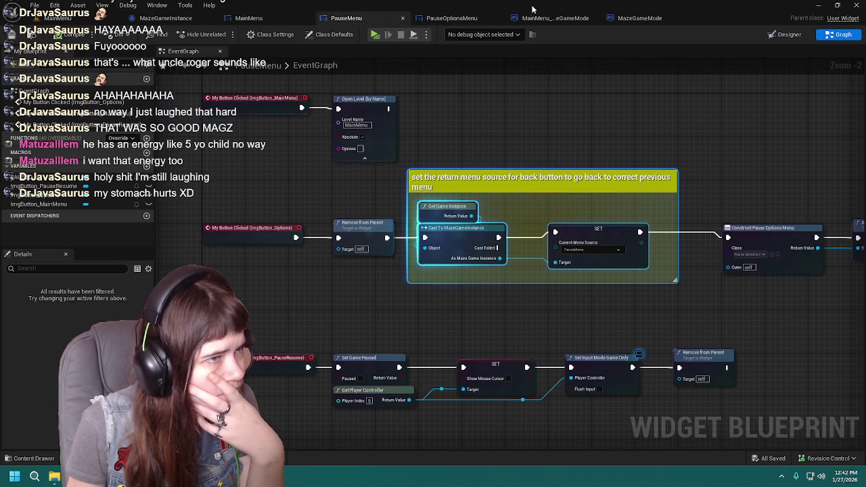
{"action": "scroll", "coordinate": [570, 318], "scroll_direction": "down", "scroll_amount": 2}
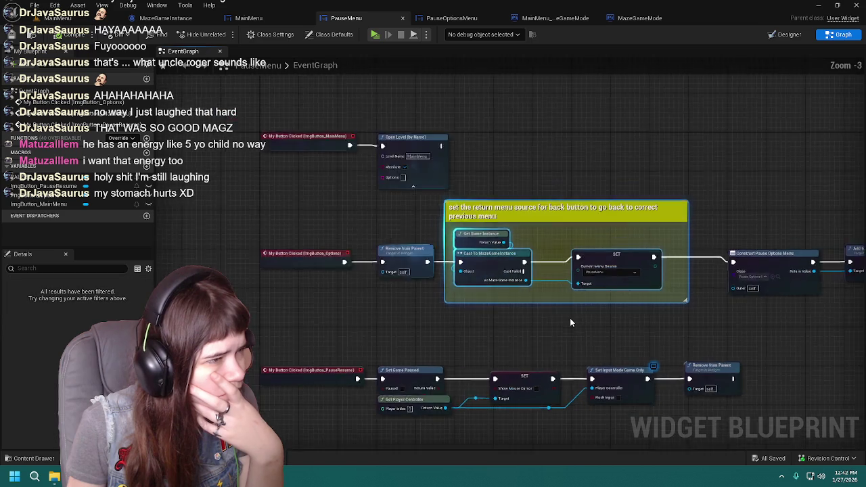
{"action": "left_click_drag", "start_coordinate": [567, 312], "coordinate": [492, 291]}
{"action": "scroll", "coordinate": [512, 300], "scroll_direction": "up", "scroll_amount": 1}
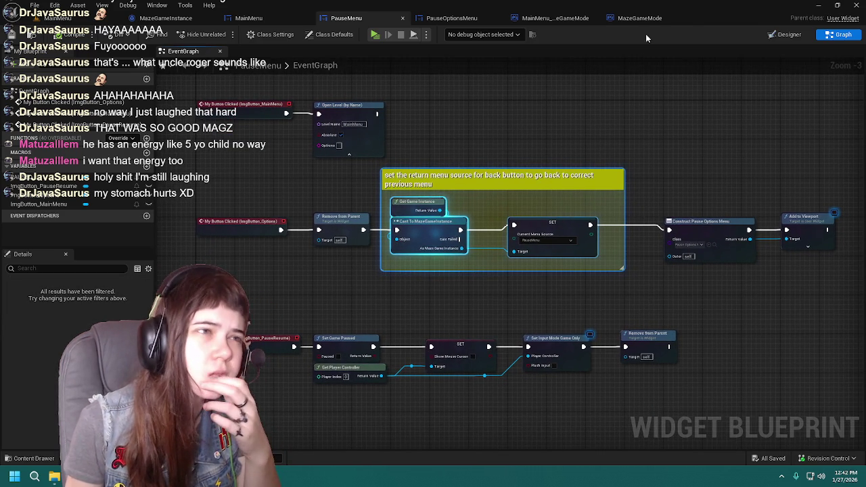
Review PauseOptionsMenu's Back return logic with the MainMenu check and Branch, and save it
{"action": "left_click", "coordinate": [555, 18]}
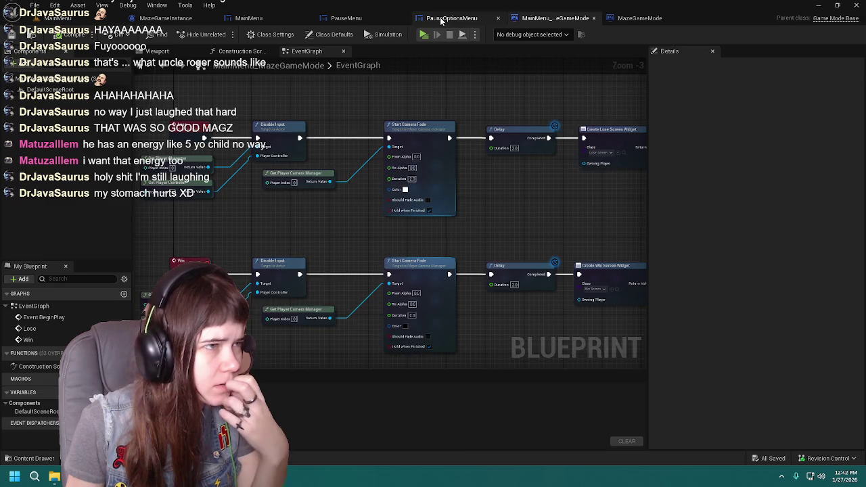
{"action": "left_click", "coordinate": [441, 18]}
{"action": "mouse_move", "coordinate": [441, 316]}
{"action": "left_mouse_down"}
{"action": "mouse_move", "coordinate": [424, 303]}
{"action": "mouse_move", "coordinate": [335, 330]}
{"action": "mouse_move", "coordinate": [347, 345]}
{"action": "mouse_move", "coordinate": [415, 300]}
{"action": "left_mouse_up"}
{"action": "scroll", "coordinate": [415, 300], "scroll_direction": "up", "scroll_amount": 1}
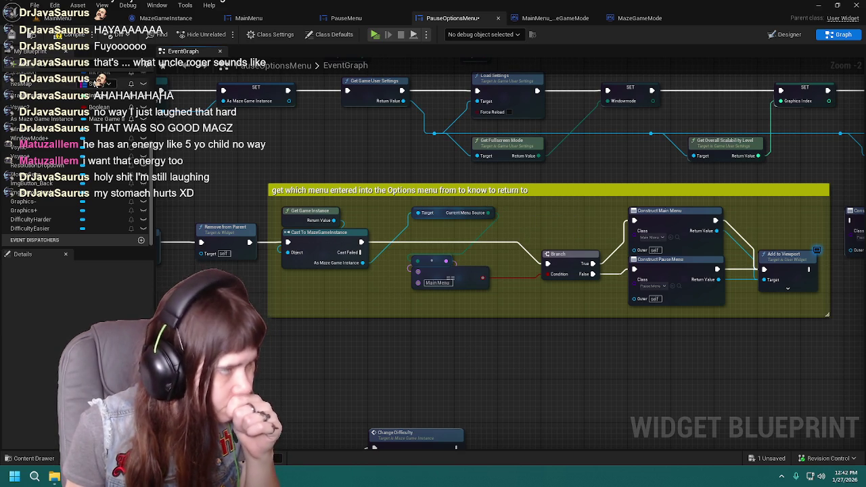
{"action": "key", "text": "ctrl+s"}
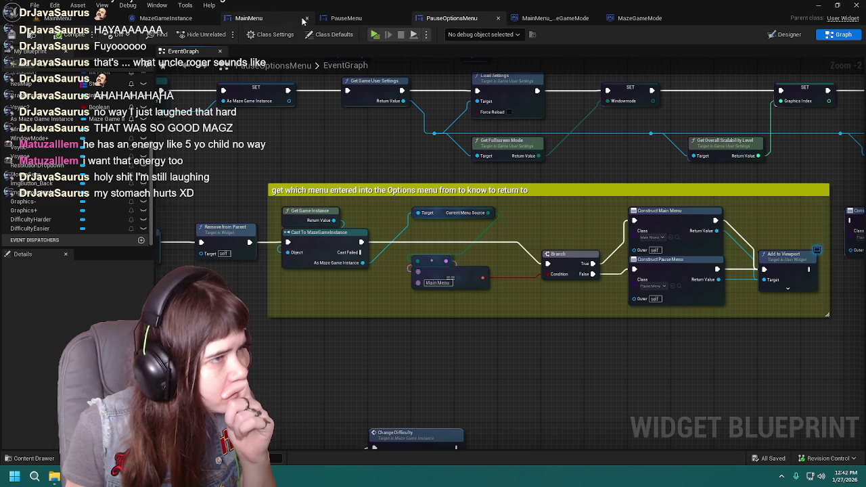
Add a Print String near Add to Viewport, wire Current Menu Source through Enum to String, and save MainMenu
{"action": "left_click", "coordinate": [284, 18]}
{"action": "left_click_drag", "start_coordinate": [532, 342], "coordinate": [476, 292]}
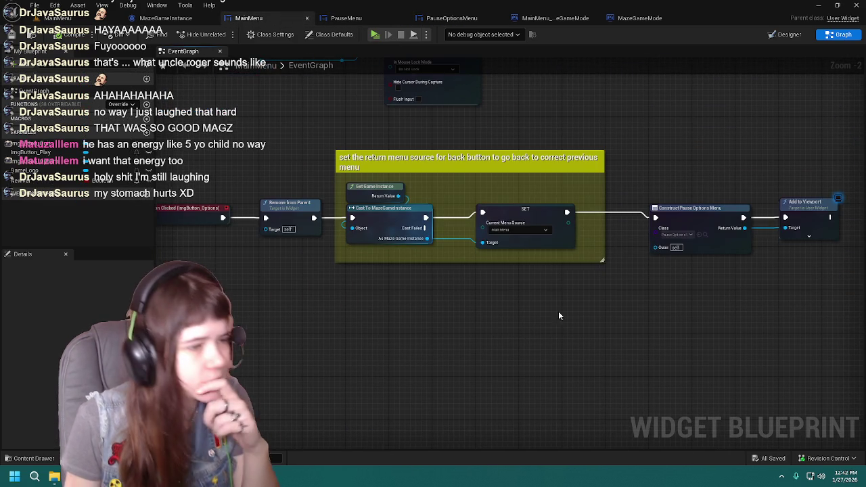
{"action": "right_click", "coordinate": [557, 319]}
{"action": "type", "text": "print"}
{"action": "key", "text": "Return"}
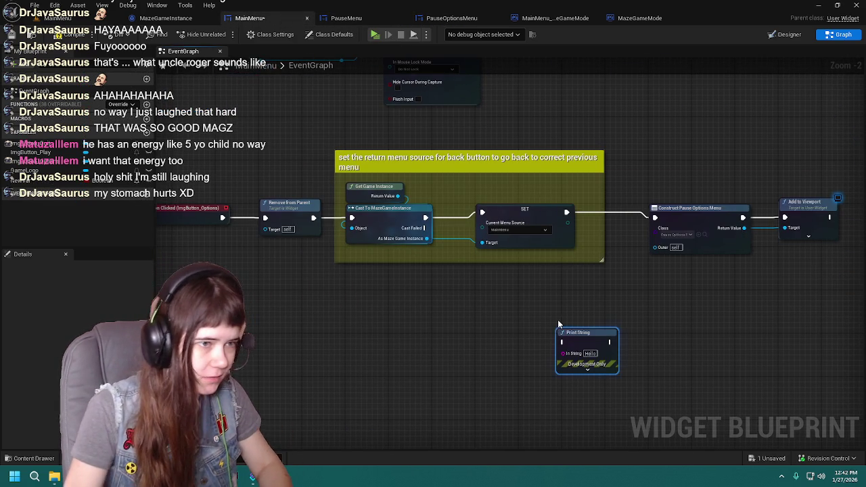
{"action": "mouse_move", "coordinate": [567, 292]}
{"action": "left_mouse_down"}
{"action": "mouse_move", "coordinate": [504, 331]}
{"action": "mouse_move", "coordinate": [585, 297]}
{"action": "mouse_move", "coordinate": [582, 284]}
{"action": "mouse_move", "coordinate": [518, 264]}
{"action": "mouse_move", "coordinate": [558, 228]}
{"action": "left_mouse_up"}
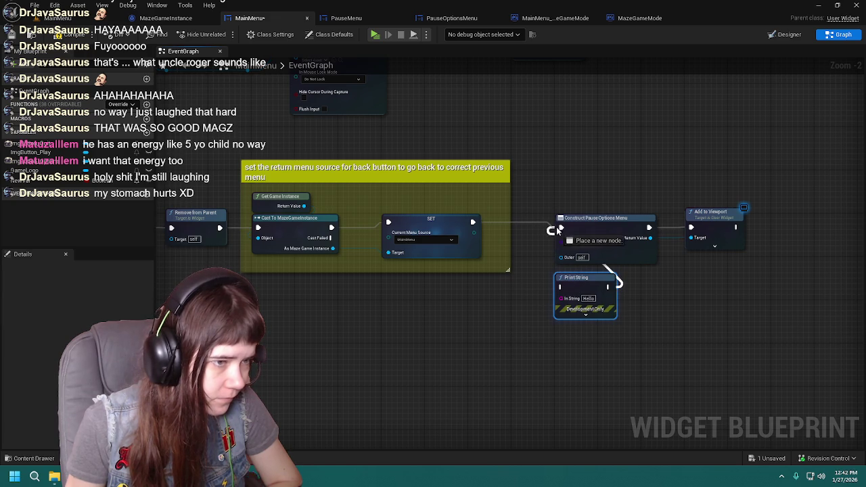
{"action": "mouse_move", "coordinate": [473, 232]}
{"action": "left_mouse_down"}
{"action": "mouse_move", "coordinate": [560, 288]}
{"action": "mouse_move", "coordinate": [561, 298]}
{"action": "left_mouse_up"}
{"action": "left_click_drag", "start_coordinate": [470, 295], "coordinate": [478, 288]}
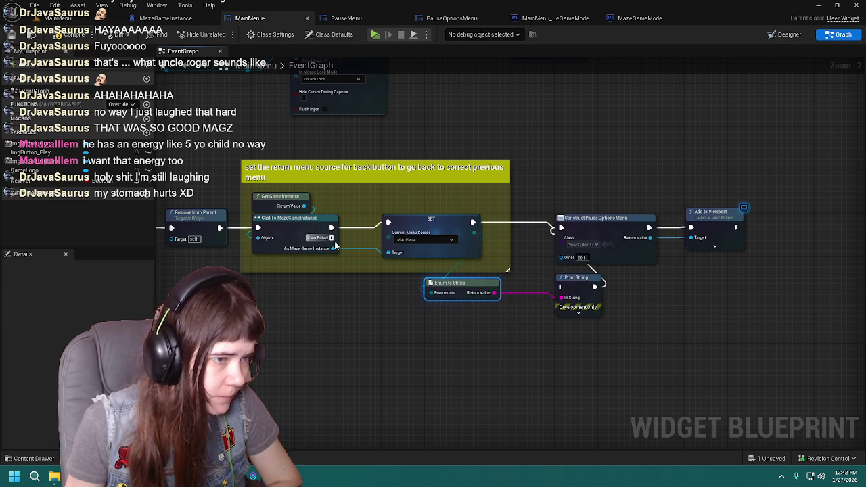
{"action": "left_click", "coordinate": [60, 35]}
Preview again: open Options, Apply, press Back, then stop with Esc
{"action": "left_click", "coordinate": [82, 20]}
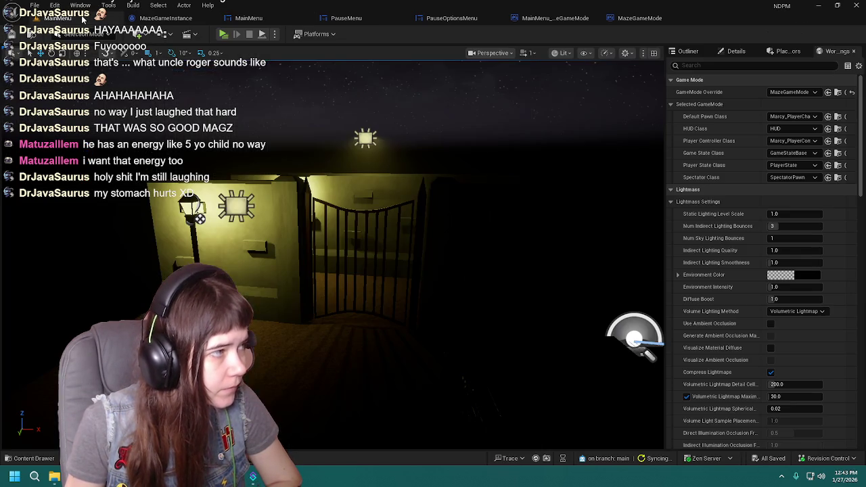
{"action": "left_click", "coordinate": [621, 366]}
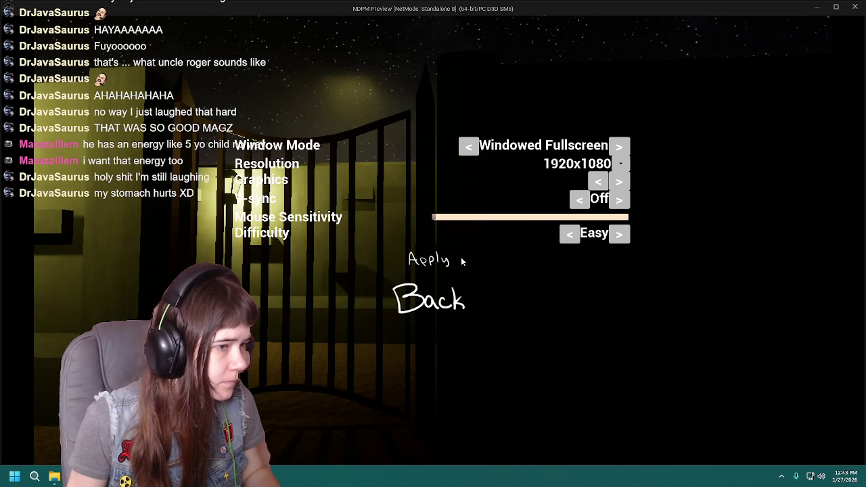
{"action": "left_click", "coordinate": [427, 262]}
{"action": "left_click", "coordinate": [435, 308]}
{"action": "key", "text": "Escape"}
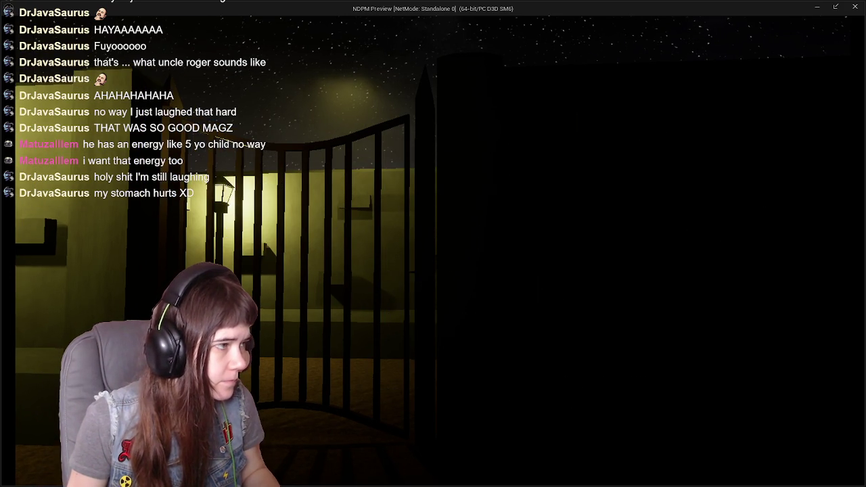
Close the Message Log and return to the MainMenu graph with its debug print
{"action": "left_click", "coordinate": [636, 103]}
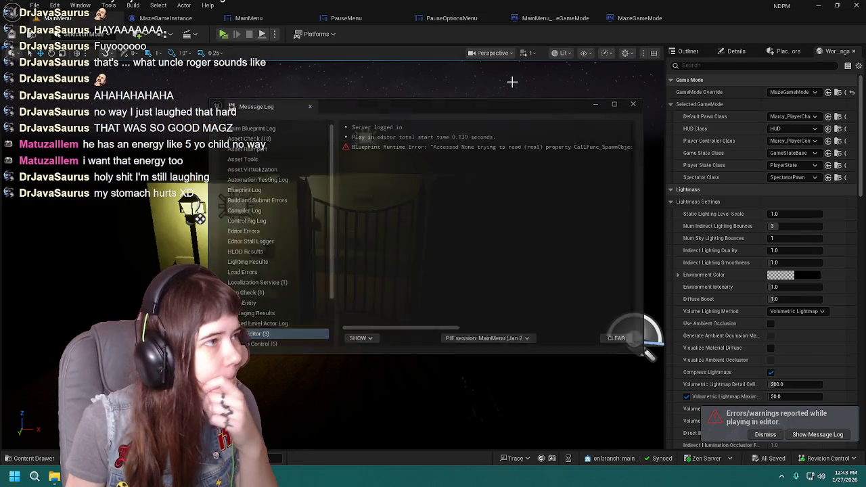
{"action": "left_click", "coordinate": [230, 20]}
{"action": "mouse_move", "coordinate": [386, 325]}
{"action": "left_mouse_down"}
{"action": "mouse_move", "coordinate": [473, 351]}
{"action": "mouse_move", "coordinate": [419, 338]}
{"action": "mouse_move", "coordinate": [462, 304]}
{"action": "left_mouse_up"}
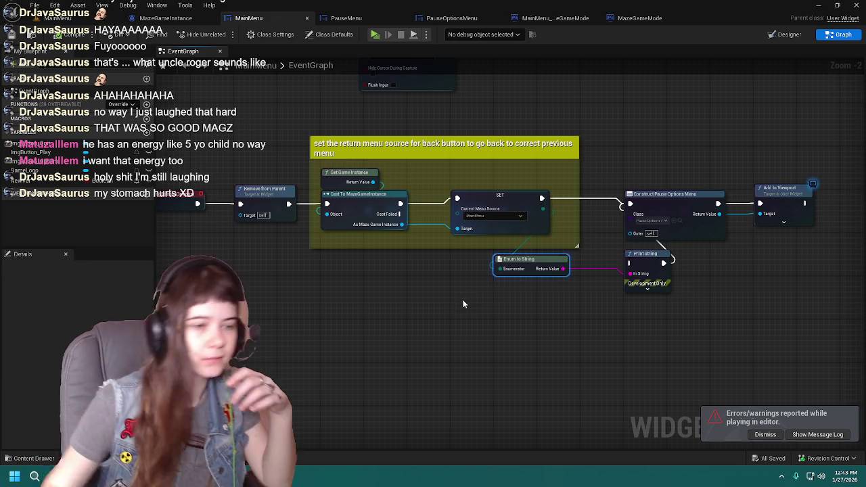
Wire Print String to run right after the SET node in MainMenu's graph and save
{"action": "left_click", "coordinate": [764, 434]}
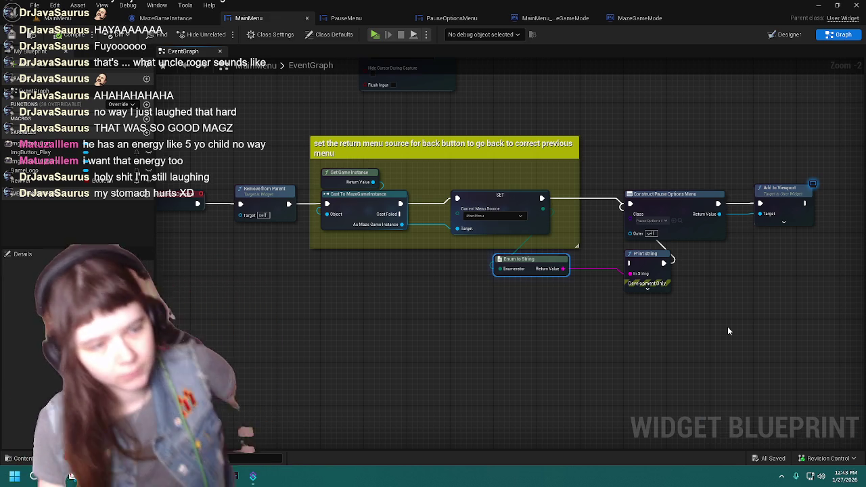
{"action": "left_click_drag", "start_coordinate": [542, 199], "coordinate": [629, 263]}
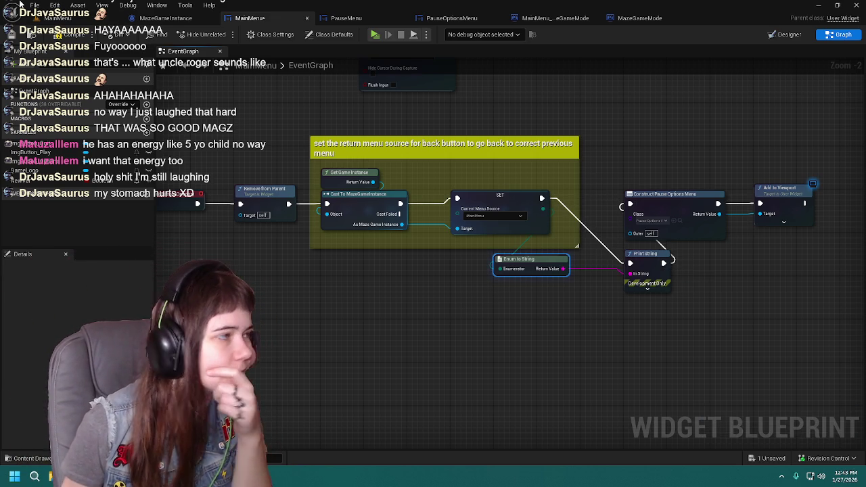
{"action": "left_click", "coordinate": [19, 34]}
Test the main menu's Options screen in play, then return to MainMenu's event graph
{"action": "left_click", "coordinate": [58, 17]}
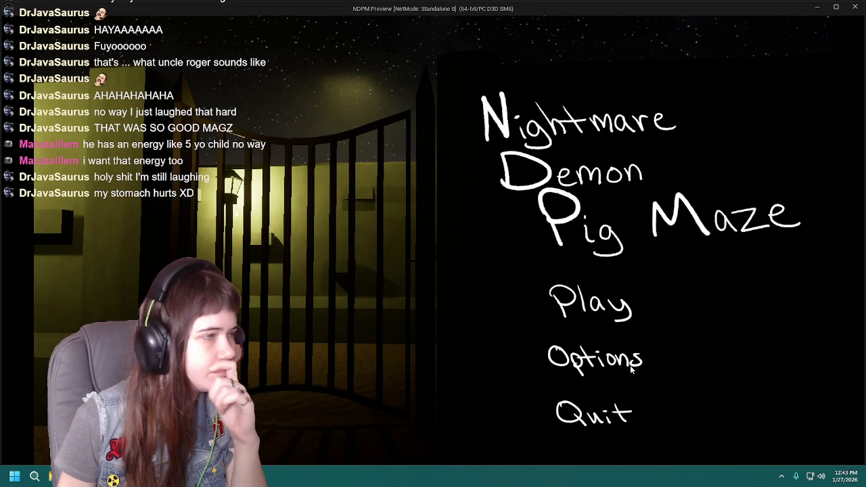
{"action": "left_click", "coordinate": [631, 367]}
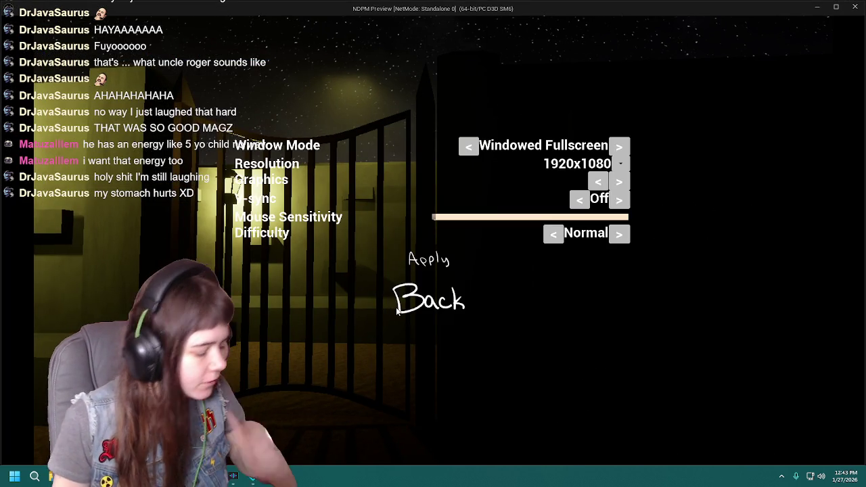
{"action": "key", "text": "Escape"}
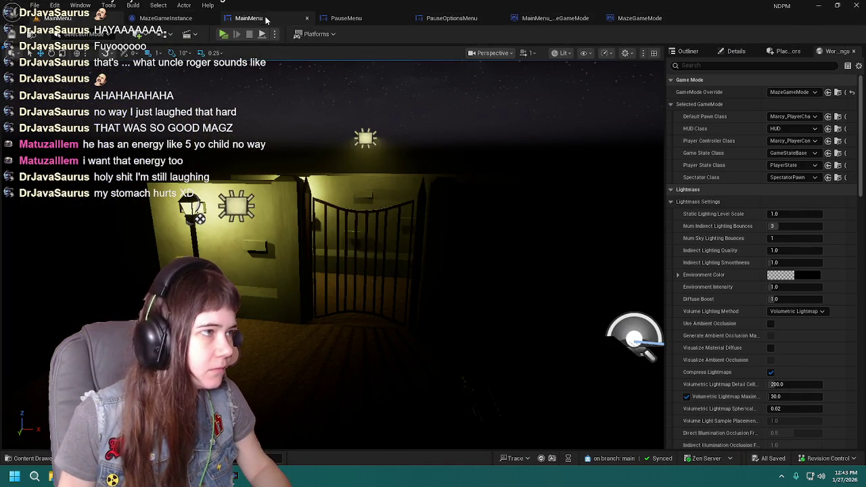
{"action": "left_click", "coordinate": [264, 18]}
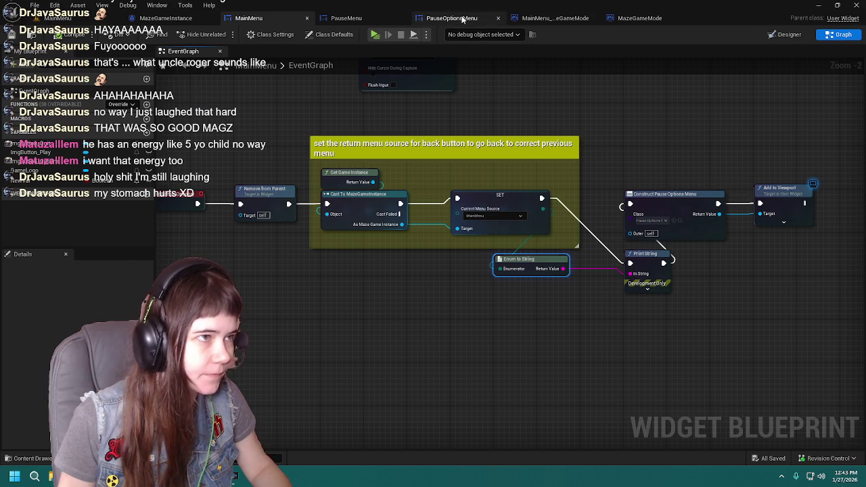
In PauseOptionsMenu, reset the Equal node's pins to wildcard, dropping the MainMenu comparison
{"action": "left_click", "coordinate": [461, 18]}
{"action": "left_click", "coordinate": [437, 283]}
{"action": "left_click", "coordinate": [470, 319]}
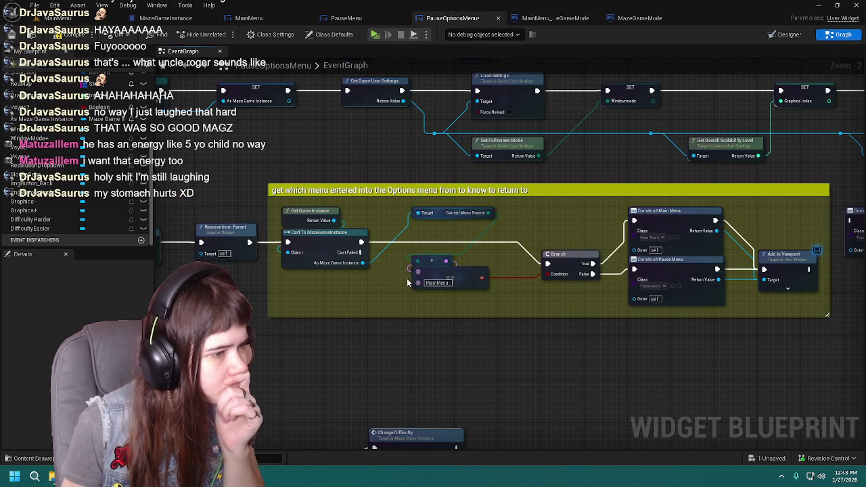
{"action": "right_click", "coordinate": [419, 281]}
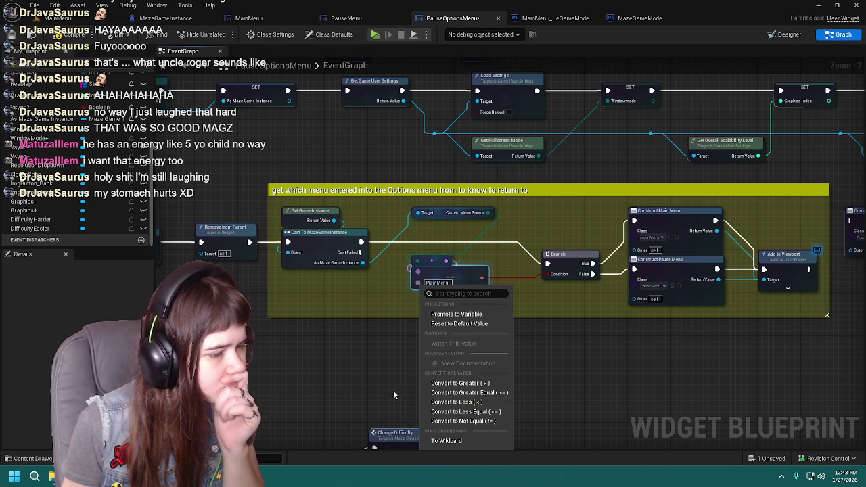
{"action": "left_click", "coordinate": [392, 353]}
{"action": "left_click", "coordinate": [441, 272]}
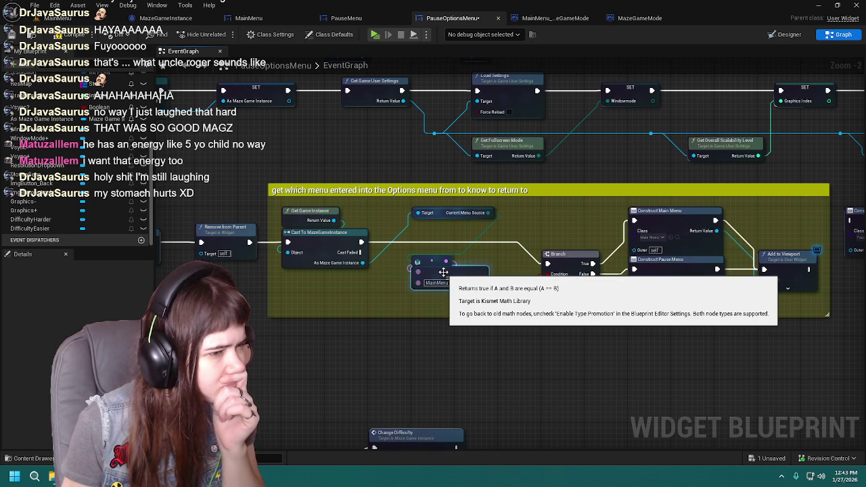
{"action": "right_click", "coordinate": [418, 282]}
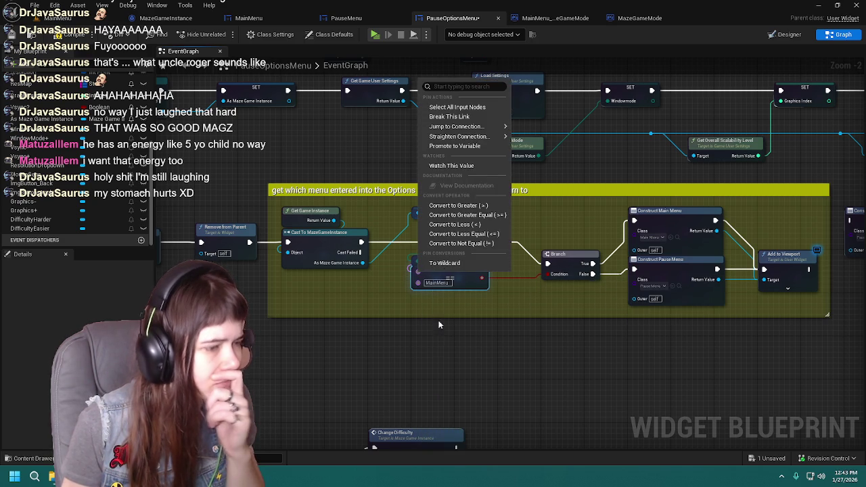
{"action": "left_click", "coordinate": [462, 267]}
{"action": "right_click", "coordinate": [416, 287]}
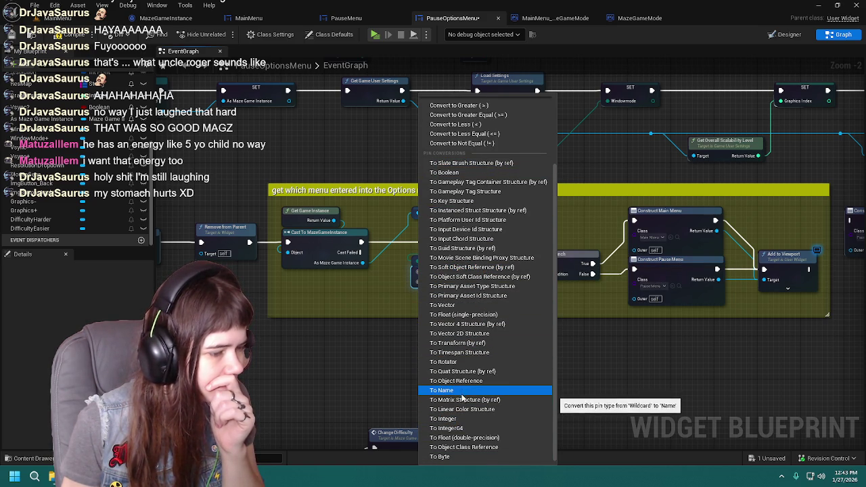
{"action": "scroll", "coordinate": [473, 457], "scroll_direction": "up", "scroll_amount": 3}
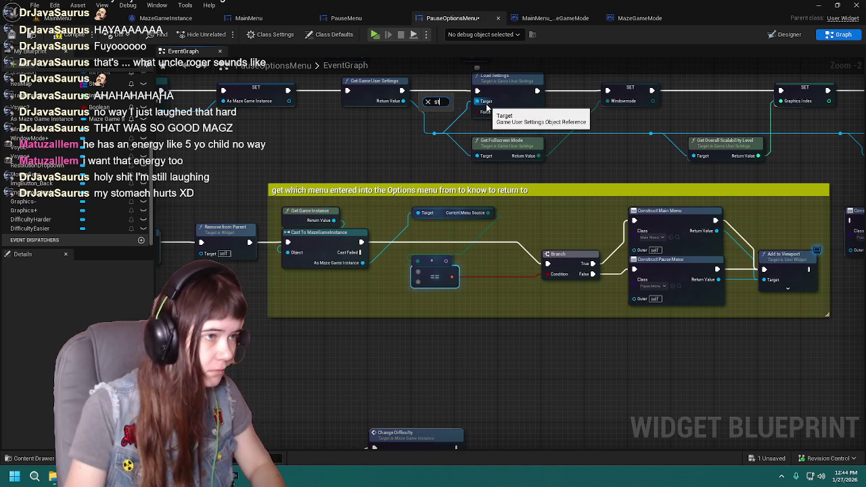
Search the pin types for 'string', then back out without changing the Equal node
{"action": "type", "text": "ring"}
{"action": "left_click", "coordinate": [394, 334]}
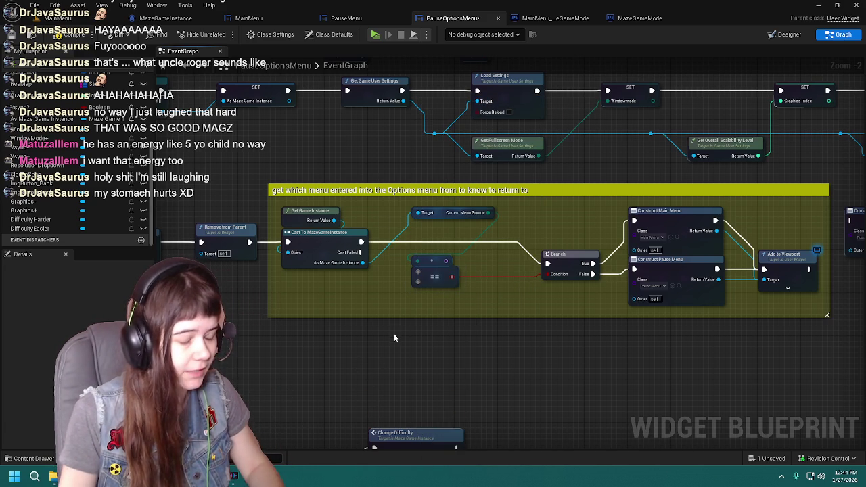
{"action": "left_click_drag", "start_coordinate": [418, 285], "coordinate": [379, 345]}
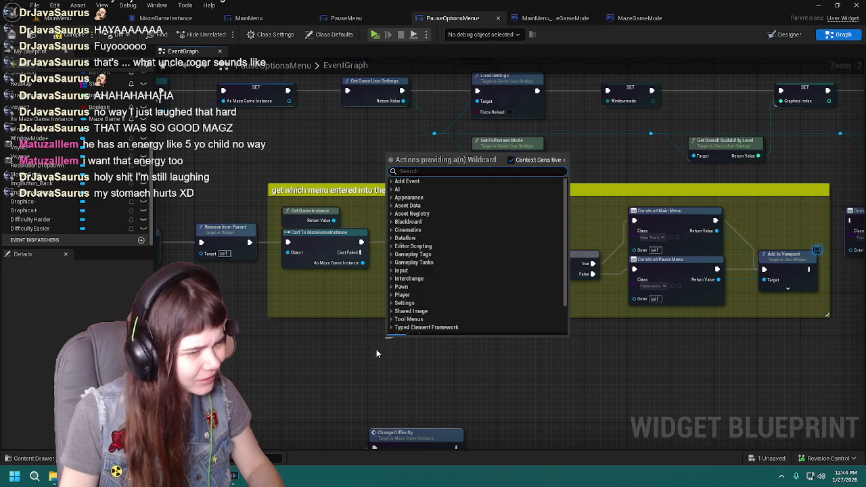
{"action": "left_click", "coordinate": [378, 348]}
Add a To Text (String) node and move it into the comment box
{"action": "right_click", "coordinate": [319, 331]}
{"action": "type", "text": "string"}
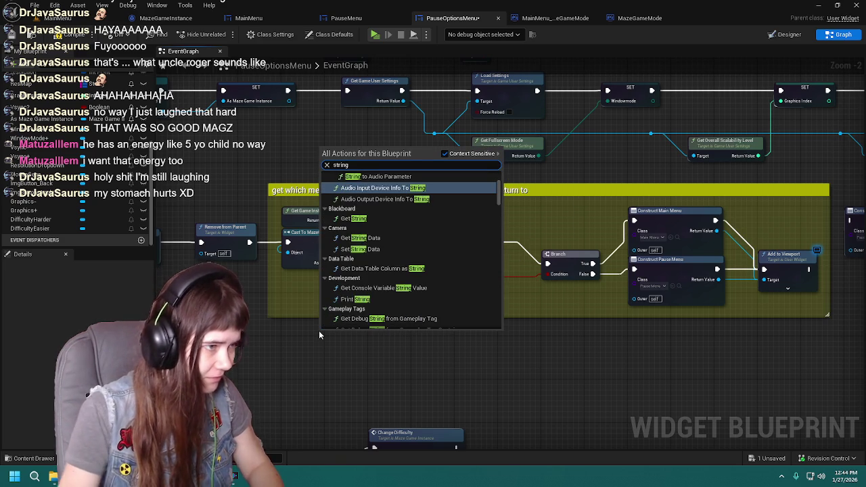
{"action": "scroll", "coordinate": [391, 237], "scroll_direction": "up", "scroll_amount": 5}
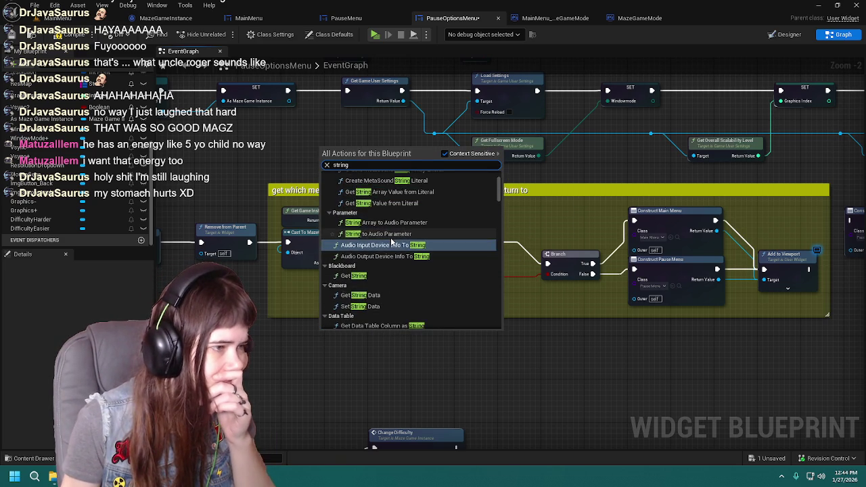
{"action": "scroll", "coordinate": [391, 243], "scroll_direction": "down", "scroll_amount": 6}
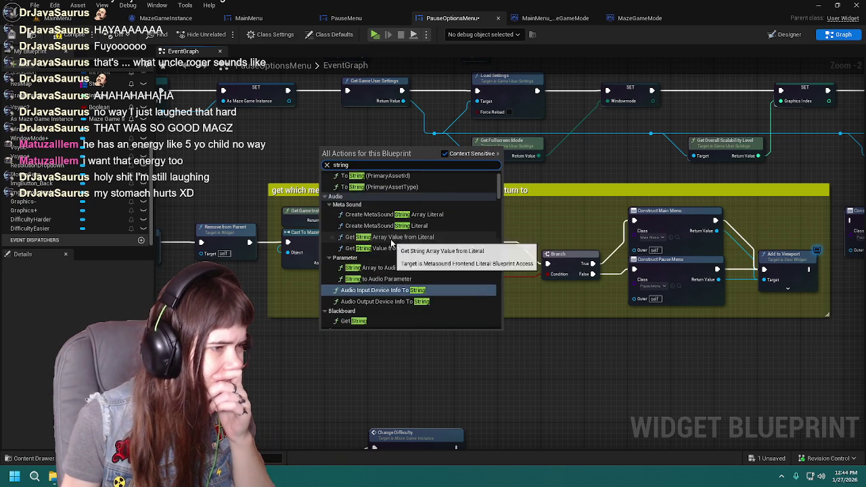
{"action": "scroll", "coordinate": [390, 248], "scroll_direction": "down", "scroll_amount": 5}
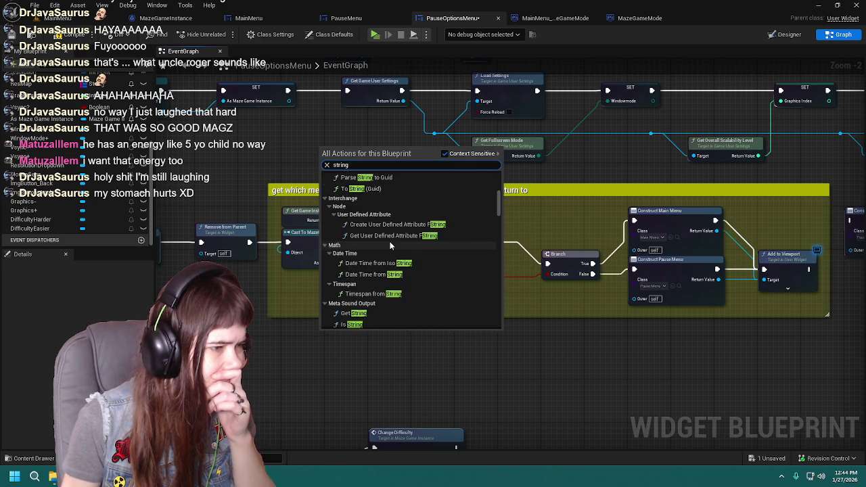
{"action": "scroll", "coordinate": [382, 259], "scroll_direction": "down", "scroll_amount": 6}
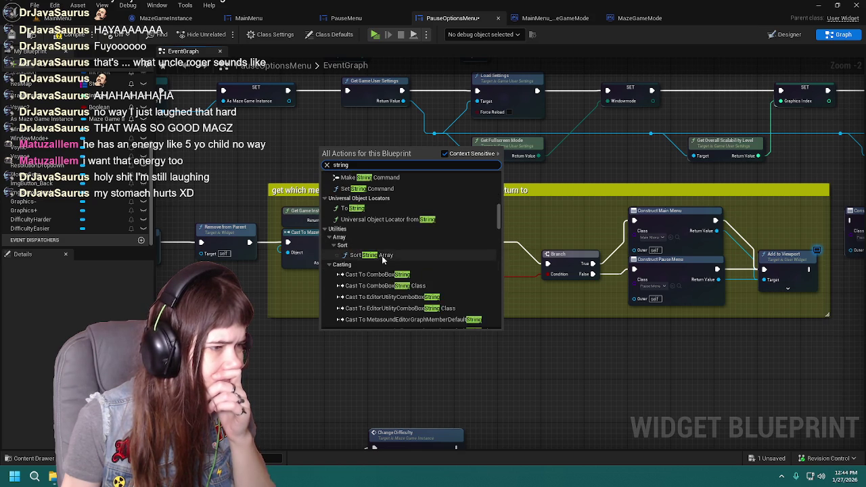
{"action": "scroll", "coordinate": [382, 259], "scroll_direction": "down", "scroll_amount": 3}
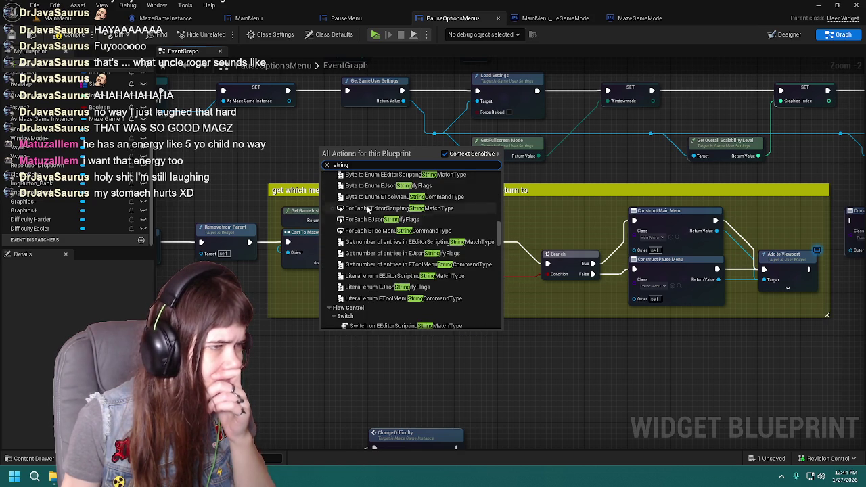
{"action": "type", "text": "string to text"}
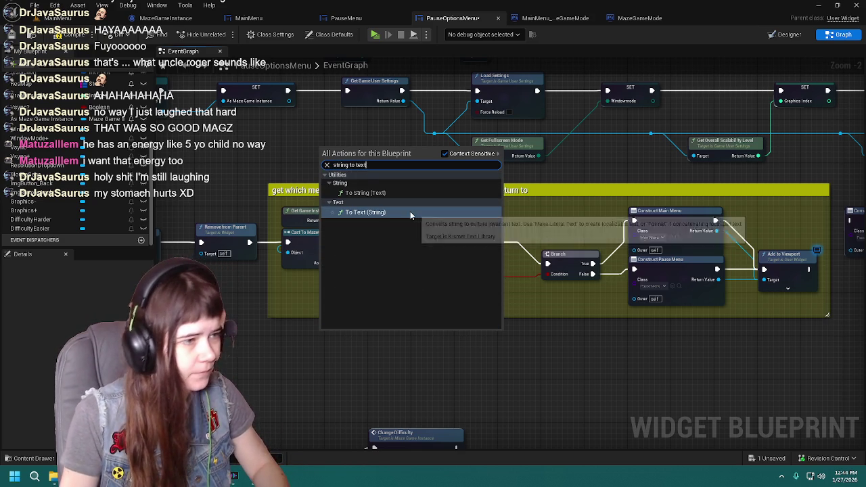
{"action": "left_click", "coordinate": [383, 216]}
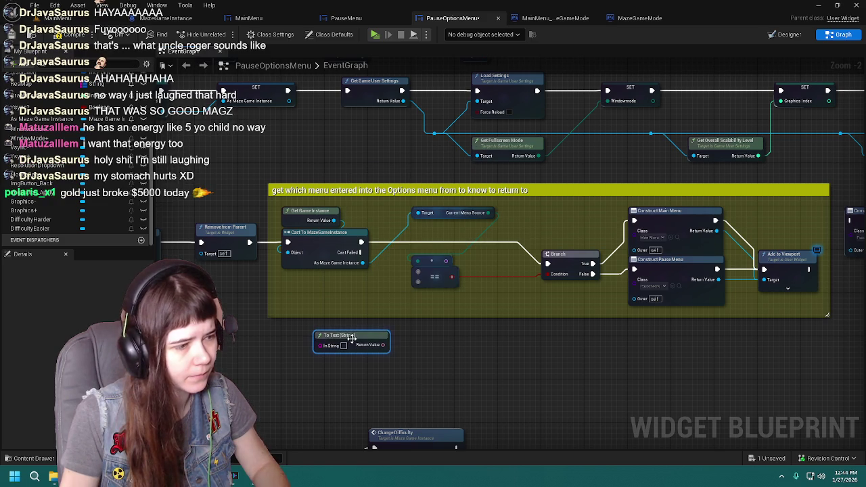
{"action": "scroll", "coordinate": [350, 344], "scroll_direction": "up", "scroll_amount": 1}
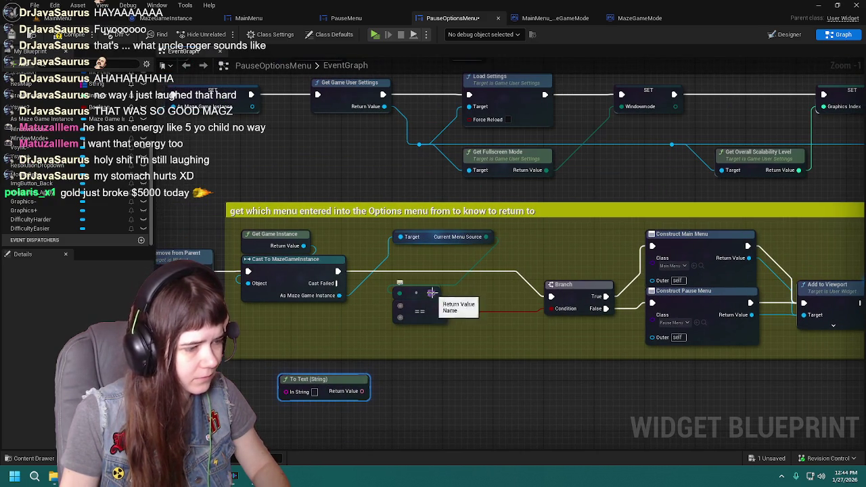
{"action": "mouse_move", "coordinate": [339, 388]}
{"action": "left_mouse_down"}
{"action": "mouse_move", "coordinate": [409, 357]}
{"action": "mouse_move", "coordinate": [377, 357]}
{"action": "mouse_move", "coordinate": [402, 355]}
{"action": "mouse_move", "coordinate": [399, 321]}
{"action": "left_mouse_up"}
Add an Equal node comparing text values from To Text's output, placed inside the comment
{"action": "left_click_drag", "start_coordinate": [402, 320], "coordinate": [402, 320]}
{"action": "left_click", "coordinate": [428, 365]}
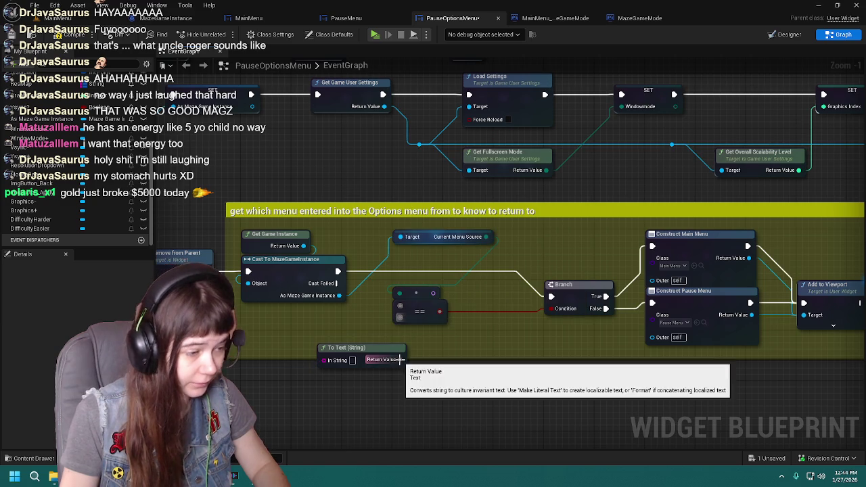
{"action": "left_click_drag", "start_coordinate": [400, 360], "coordinate": [440, 381]}
{"action": "type", "text": "="}
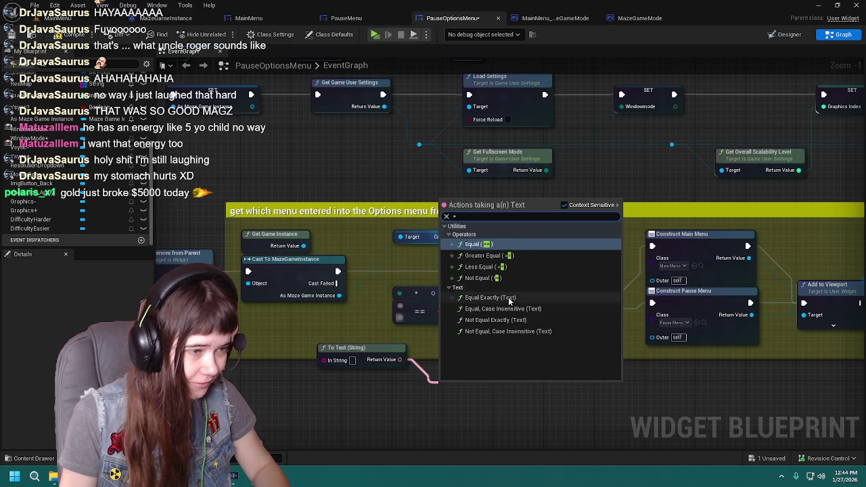
{"action": "left_click", "coordinate": [477, 244]}
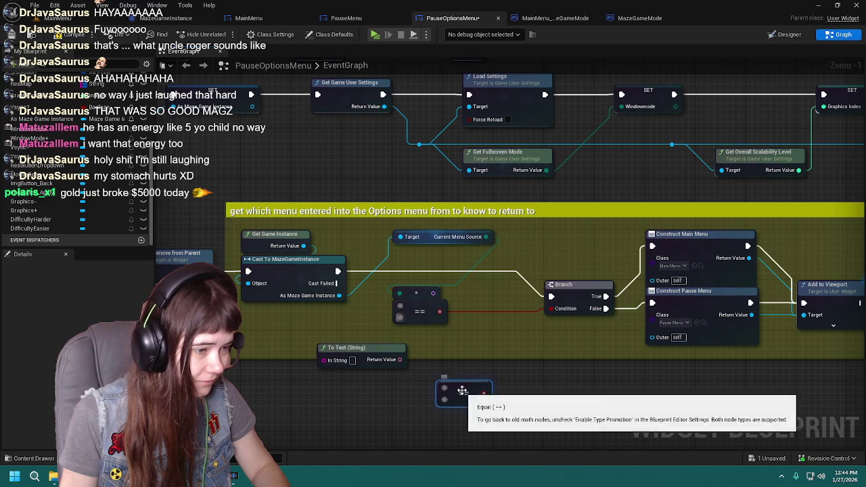
{"action": "left_click_drag", "start_coordinate": [466, 396], "coordinate": [474, 352]}
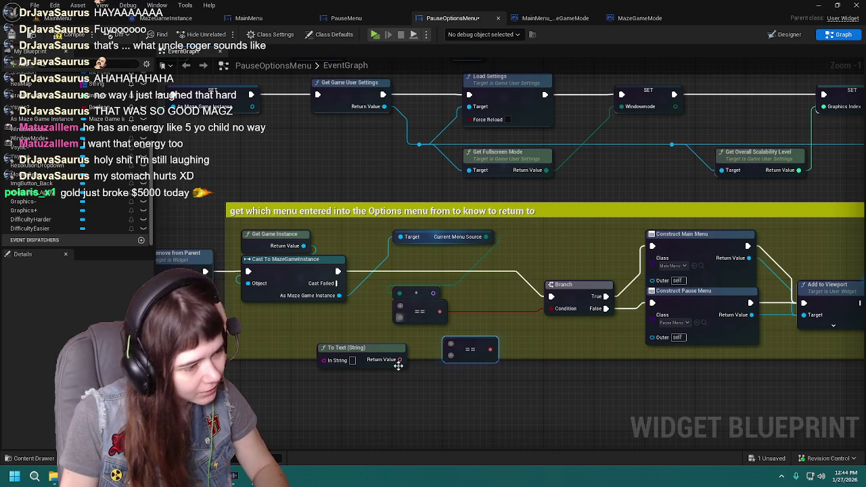
{"action": "left_click_drag", "start_coordinate": [400, 359], "coordinate": [434, 390]}
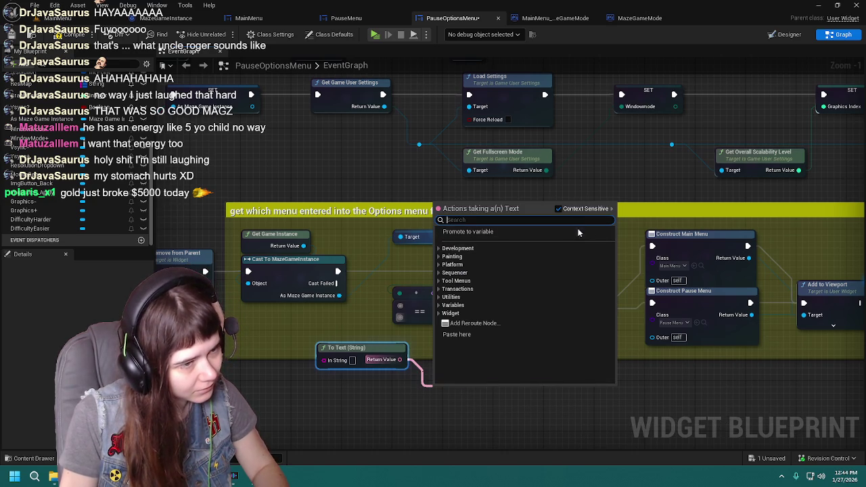
{"action": "left_click", "coordinate": [477, 443]}
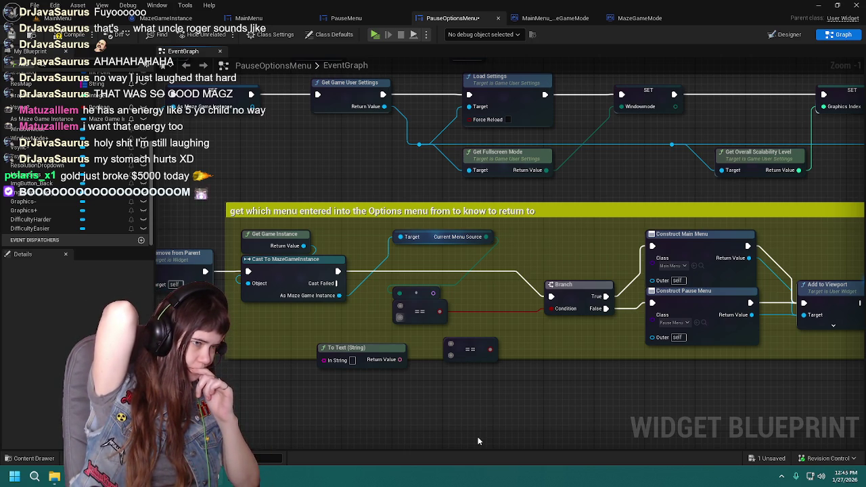
Connect Current Menu Source to the equality node and reset its pin to wildcard
{"action": "left_click", "coordinate": [398, 352]}
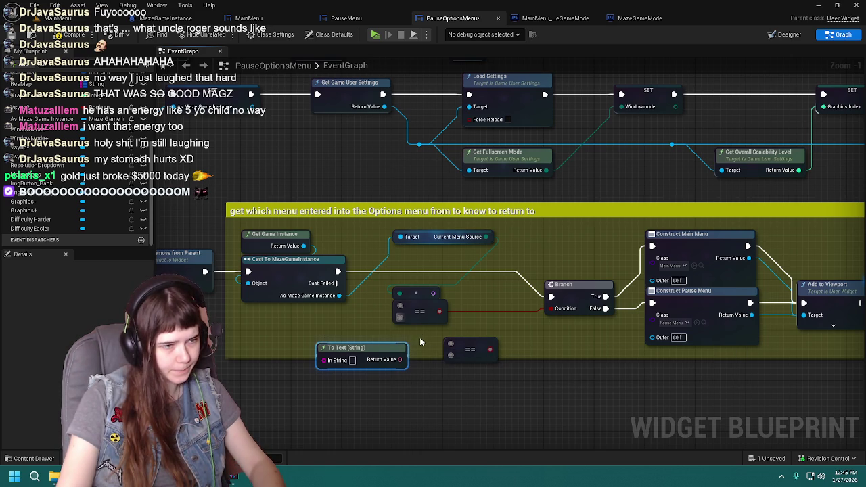
{"action": "left_click", "coordinate": [415, 290]}
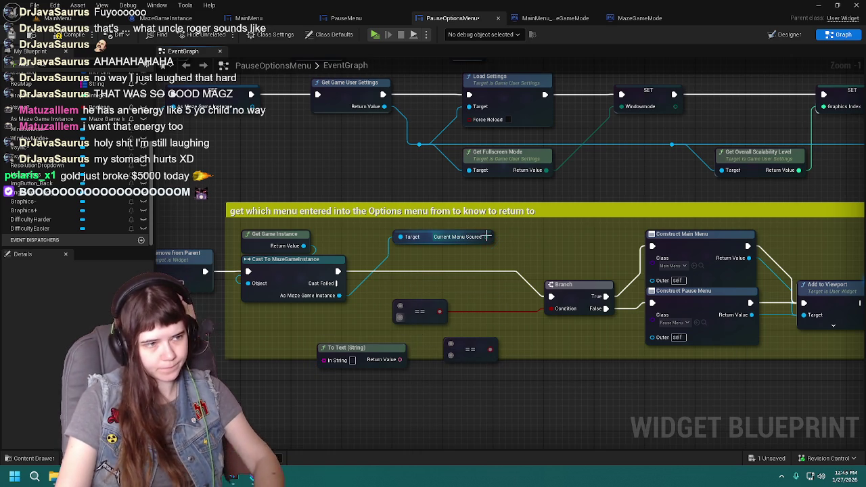
{"action": "mouse_move", "coordinate": [487, 237]}
{"action": "left_mouse_down"}
{"action": "mouse_move", "coordinate": [436, 303]}
{"action": "mouse_move", "coordinate": [401, 308]}
{"action": "left_mouse_up"}
{"action": "left_click_drag", "start_coordinate": [400, 359], "coordinate": [403, 322]}
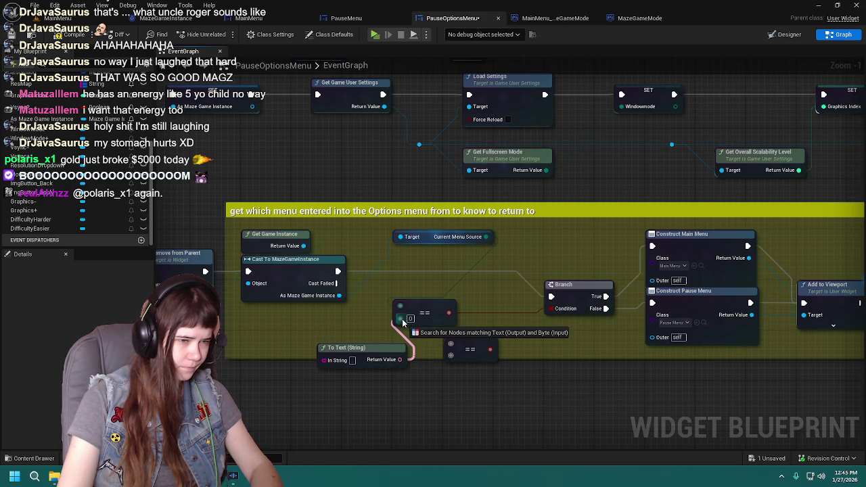
{"action": "mouse_move", "coordinate": [402, 322]}
{"action": "left_mouse_down"}
{"action": "mouse_move", "coordinate": [433, 384]}
{"action": "mouse_move", "coordinate": [396, 385]}
{"action": "left_mouse_up"}
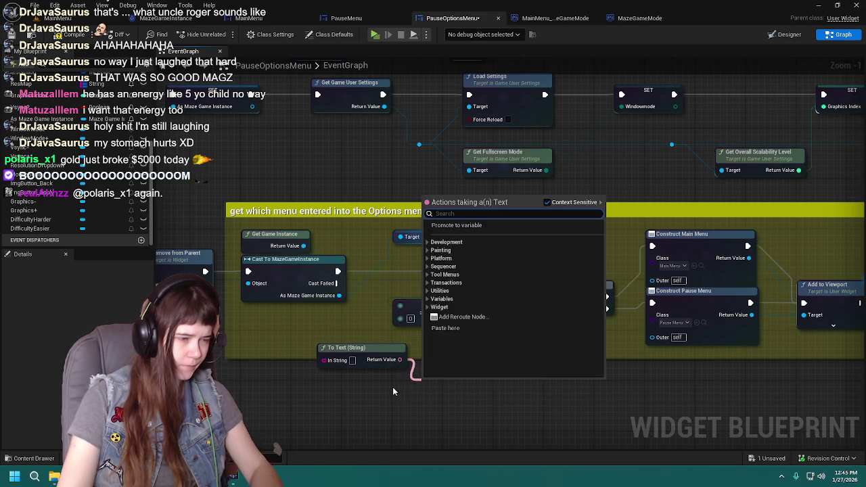
{"action": "key", "text": "Escape"}
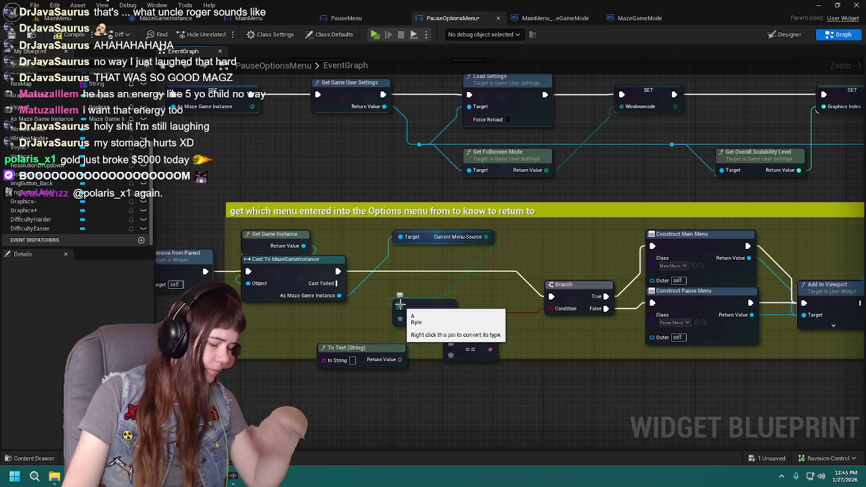
{"action": "left_click_drag", "start_coordinate": [400, 305], "coordinate": [399, 310]}
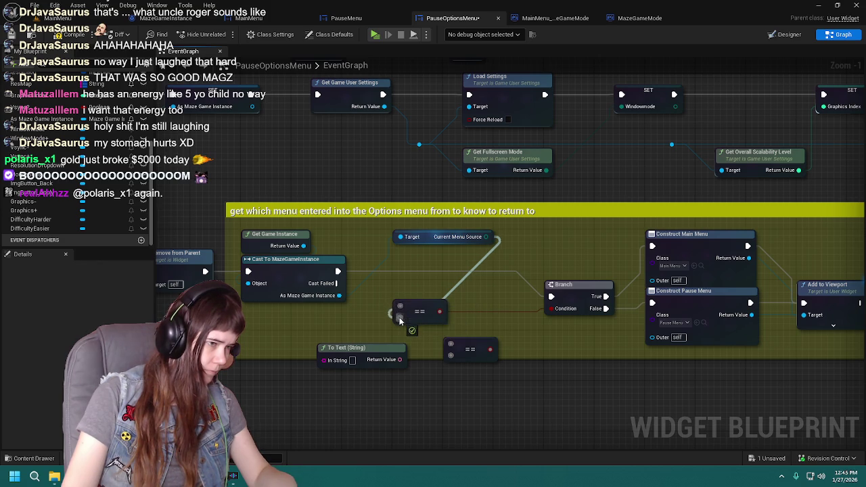
{"action": "right_click", "coordinate": [400, 314]}
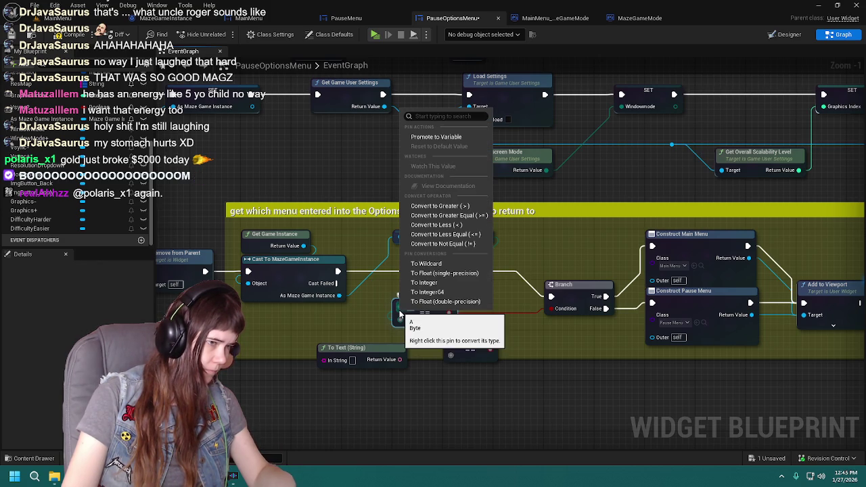
{"action": "left_click", "coordinate": [435, 265]}
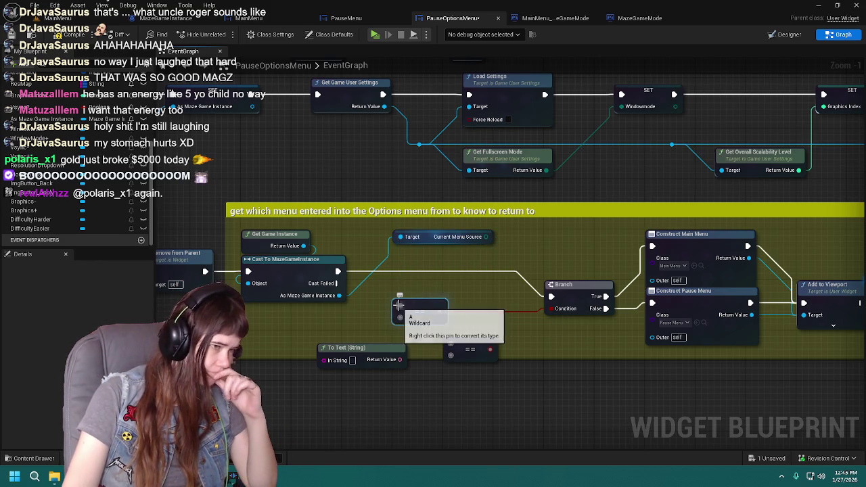
Compile and save PauseOptionsMenu, then delete the spare equality node
{"action": "left_click", "coordinate": [31, 35]}
{"action": "left_click_drag", "start_coordinate": [460, 348], "coordinate": [462, 263]}
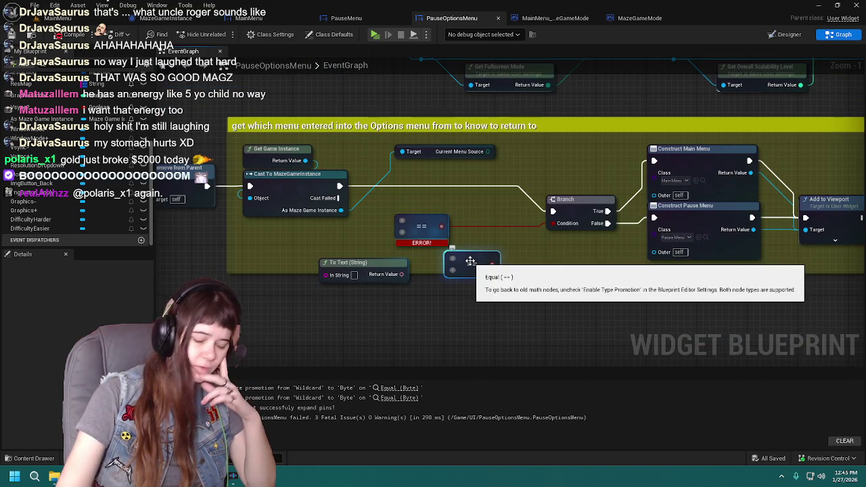
{"action": "left_click", "coordinate": [471, 264]}
{"action": "key", "text": "Delete"}
{"action": "scroll", "coordinate": [472, 261], "scroll_direction": "up", "scroll_amount": 1}
{"action": "left_click_drag", "start_coordinate": [445, 274], "coordinate": [449, 288]}
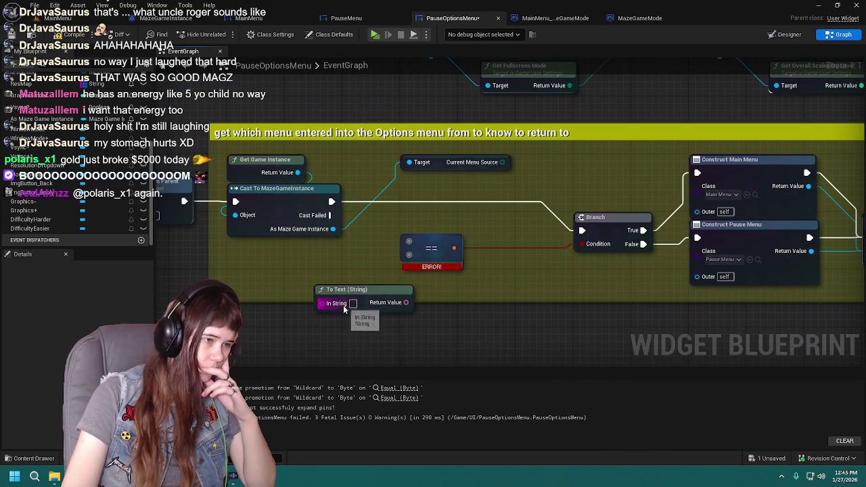
Set In String to MainMenu and wire Current Menu Source in, inserting Enum to String
{"action": "type", "text": "MainMenu"}
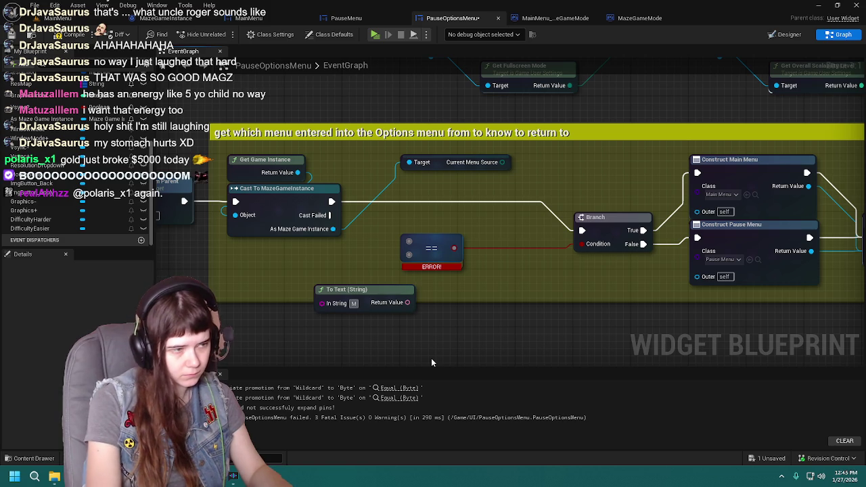
{"action": "key", "text": "Return"}
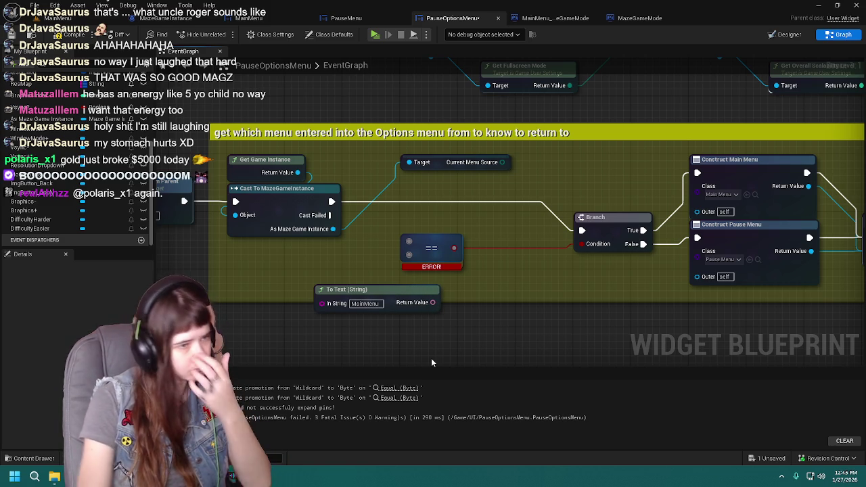
{"action": "mouse_move", "coordinate": [502, 162]}
{"action": "left_mouse_down"}
{"action": "mouse_move", "coordinate": [365, 291]}
{"action": "mouse_move", "coordinate": [323, 302]}
{"action": "left_mouse_up"}
{"action": "mouse_move", "coordinate": [384, 237]}
{"action": "left_mouse_down"}
{"action": "mouse_move", "coordinate": [380, 255]}
{"action": "mouse_move", "coordinate": [340, 273]}
{"action": "mouse_move", "coordinate": [445, 175]}
{"action": "left_mouse_up"}
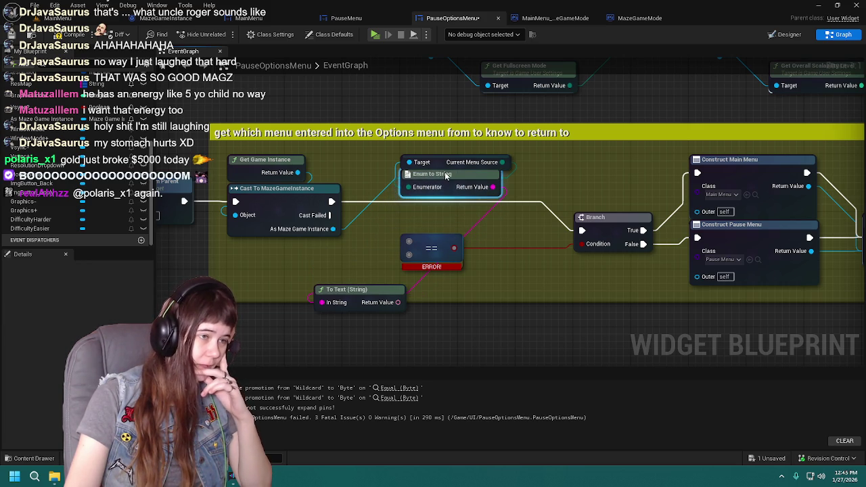
Delete the To Text (String) node
{"action": "mouse_move", "coordinate": [351, 290]}
{"action": "left_mouse_down"}
{"action": "mouse_move", "coordinate": [437, 211]}
{"action": "mouse_move", "coordinate": [401, 237]}
{"action": "left_mouse_up"}
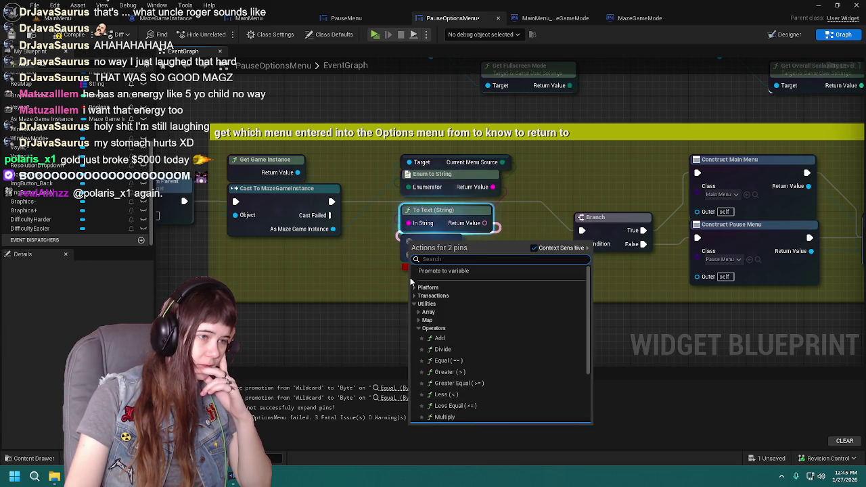
{"action": "left_click", "coordinate": [380, 314]}
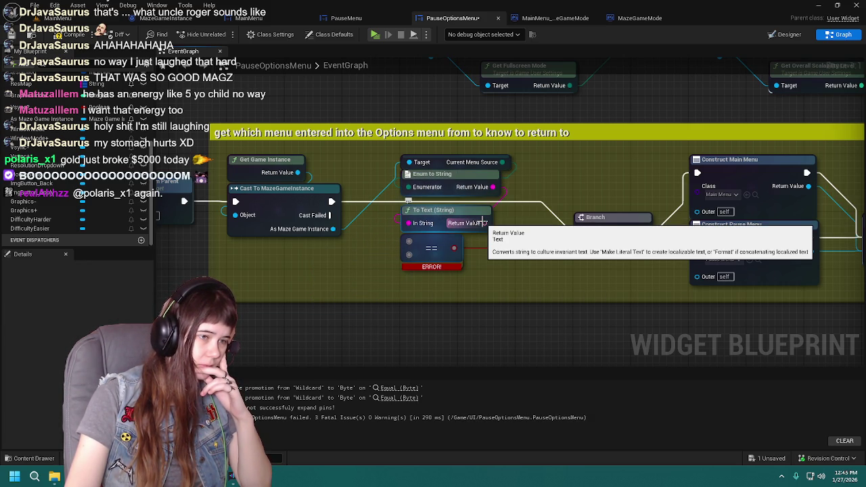
{"action": "left_click", "coordinate": [450, 215]}
{"action": "key", "text": "Delete"}
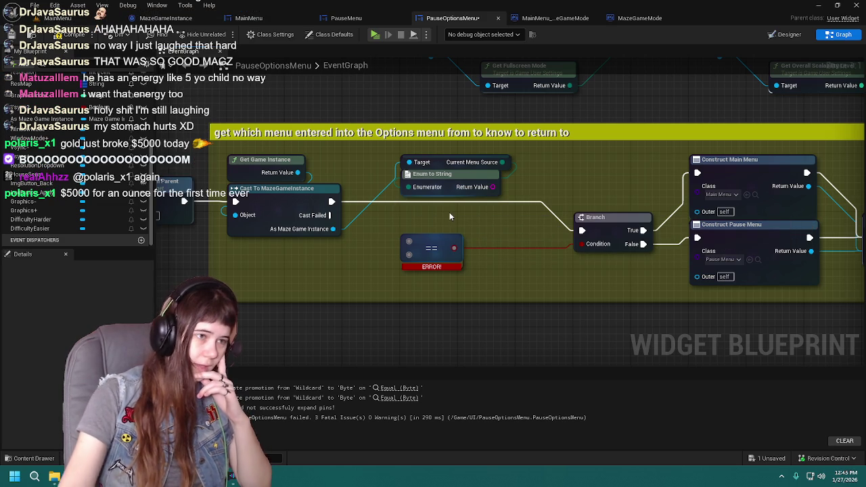
Add an Equal operator node from Enum to String's Return Value
{"action": "left_click_drag", "start_coordinate": [492, 187], "coordinate": [407, 243]}
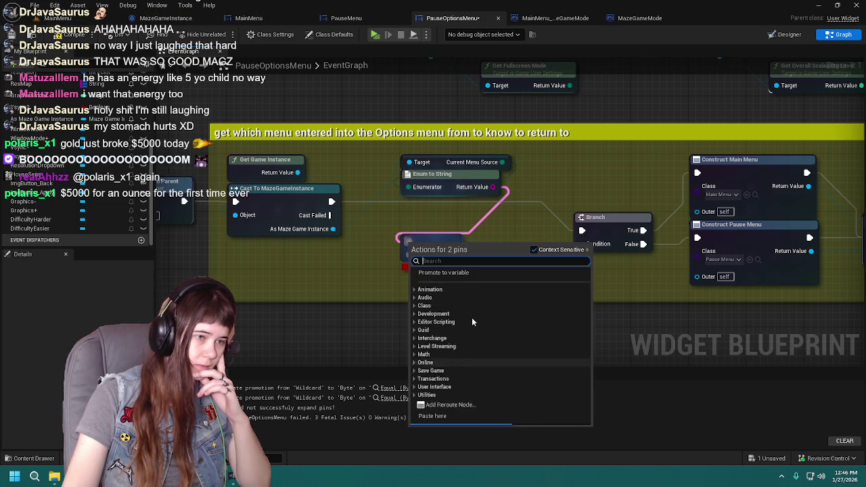
{"action": "left_click", "coordinate": [353, 323]}
{"action": "mouse_move", "coordinate": [492, 187]}
{"action": "left_mouse_down"}
{"action": "mouse_move", "coordinate": [499, 196]}
{"action": "mouse_move", "coordinate": [467, 296]}
{"action": "left_mouse_up"}
{"action": "type", "text": "="}
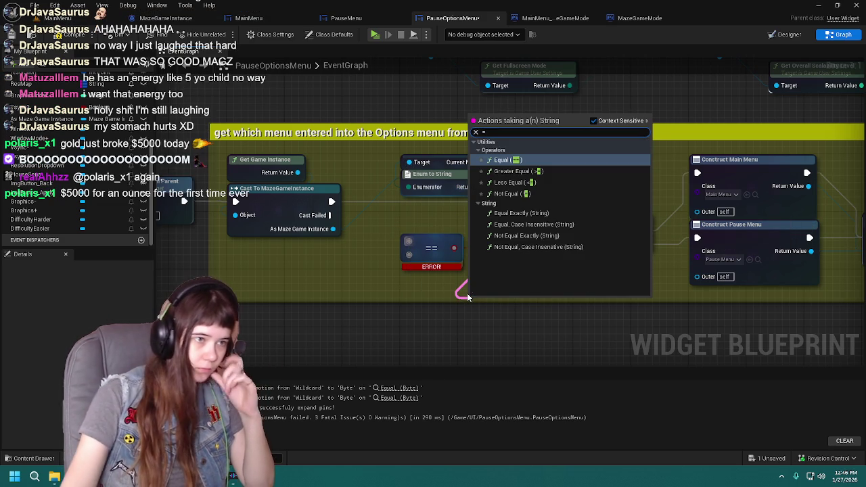
{"action": "key", "text": "Return"}
{"action": "left_click_drag", "start_coordinate": [485, 313], "coordinate": [493, 299]}
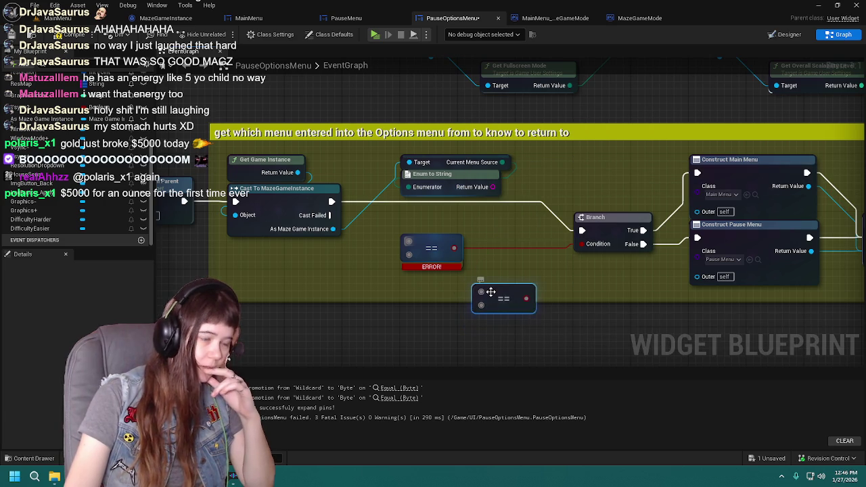
Add an Equal (String) node from Enum to String comparing against MainMenu
{"action": "left_click_drag", "start_coordinate": [493, 187], "coordinate": [479, 290]}
{"action": "scroll", "coordinate": [539, 242], "scroll_direction": "down", "scroll_amount": 3}
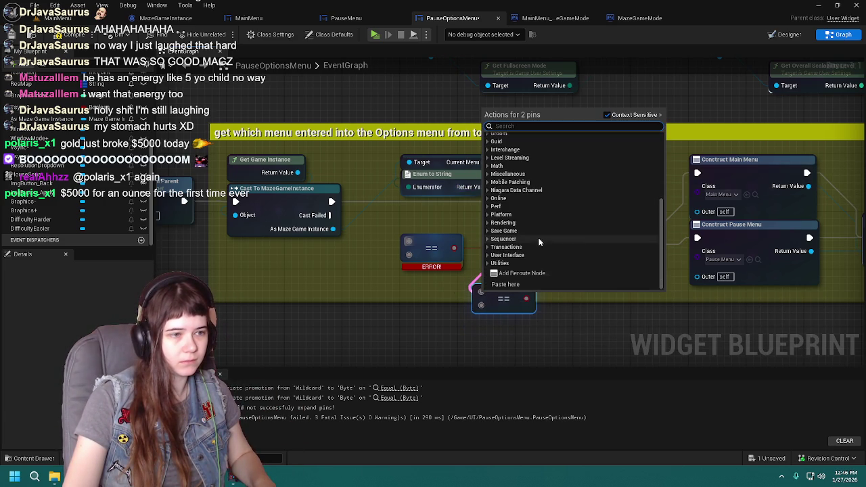
{"action": "left_click", "coordinate": [434, 331]}
{"action": "left_click_drag", "start_coordinate": [494, 187], "coordinate": [460, 293]}
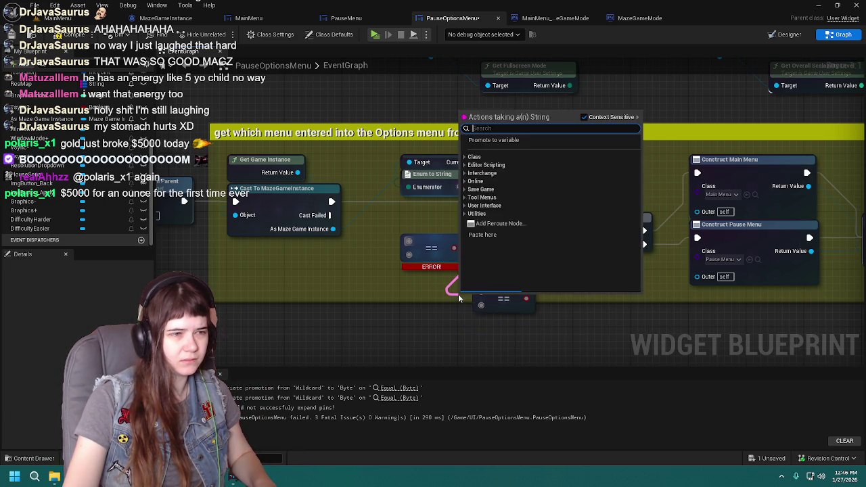
{"action": "type", "text": "equal"}
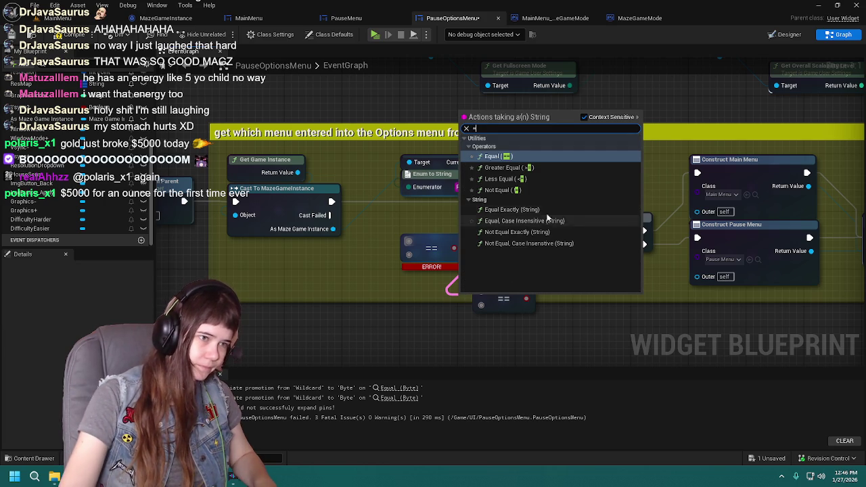
{"action": "left_click", "coordinate": [541, 222]}
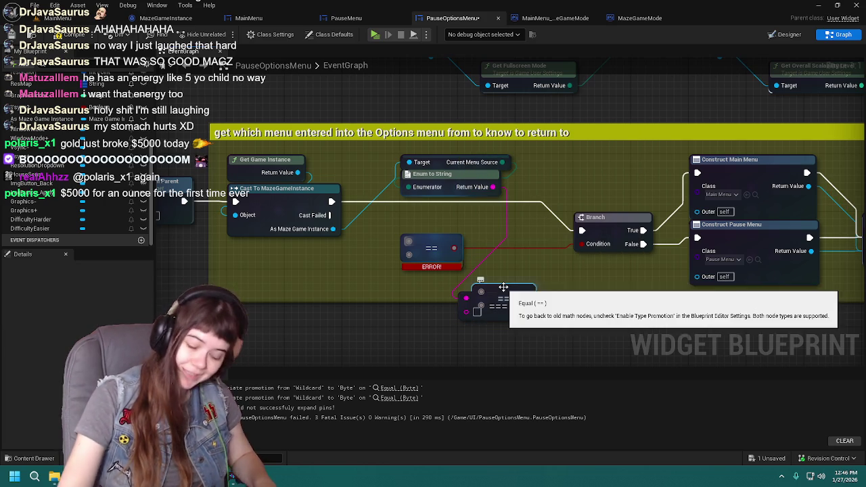
{"action": "left_click_drag", "start_coordinate": [503, 308], "coordinate": [521, 268]}
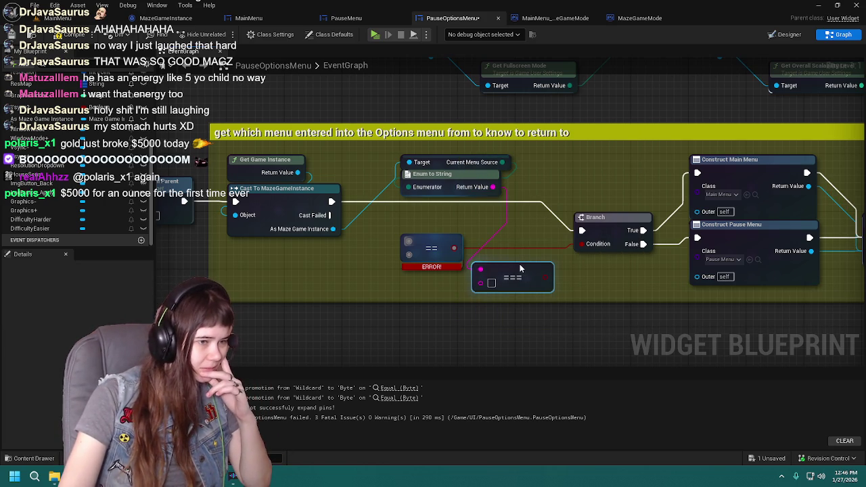
{"action": "type", "text": "MainMenu"}
{"action": "key", "text": "Return"}
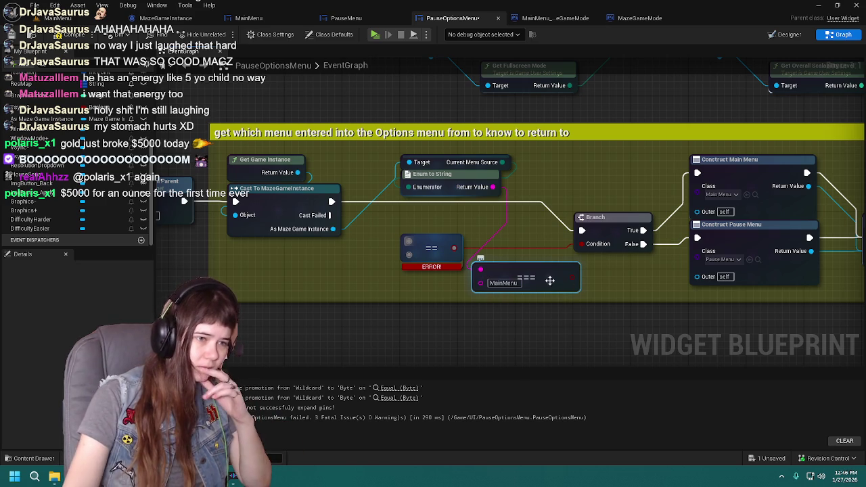
{"action": "mouse_move", "coordinate": [544, 274]}
{"action": "left_mouse_down"}
{"action": "mouse_move", "coordinate": [471, 289]}
{"action": "mouse_move", "coordinate": [471, 281]}
{"action": "left_mouse_up"}
Delete the old ERROR equality node and move the MainMenu comparison up beside Enum to String
{"action": "left_click", "coordinate": [433, 244]}
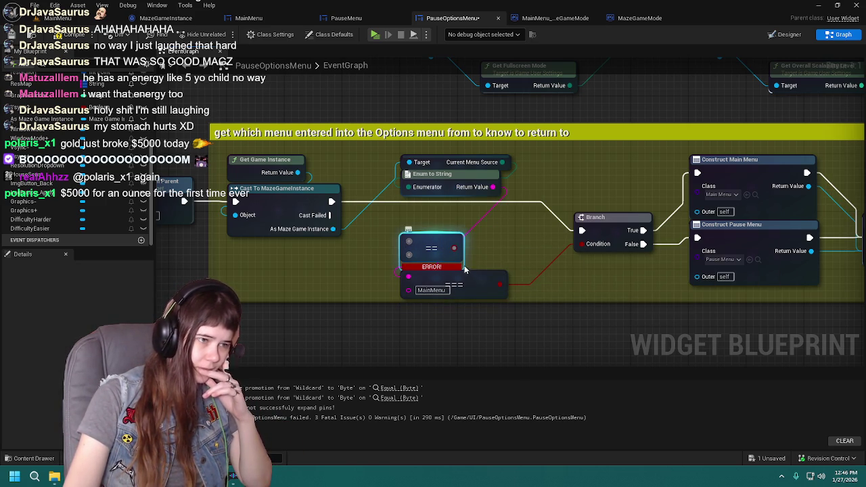
{"action": "key", "text": "Delete"}
{"action": "left_click_drag", "start_coordinate": [488, 284], "coordinate": [488, 226]}
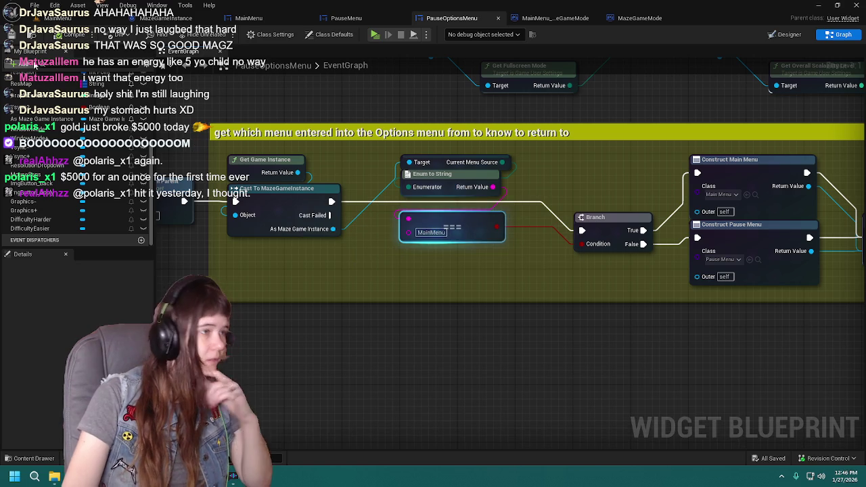
In a standalone preview, set difficulty to Easy in Options, Apply, and go Back to the main menu
{"action": "left_click", "coordinate": [59, 19]}
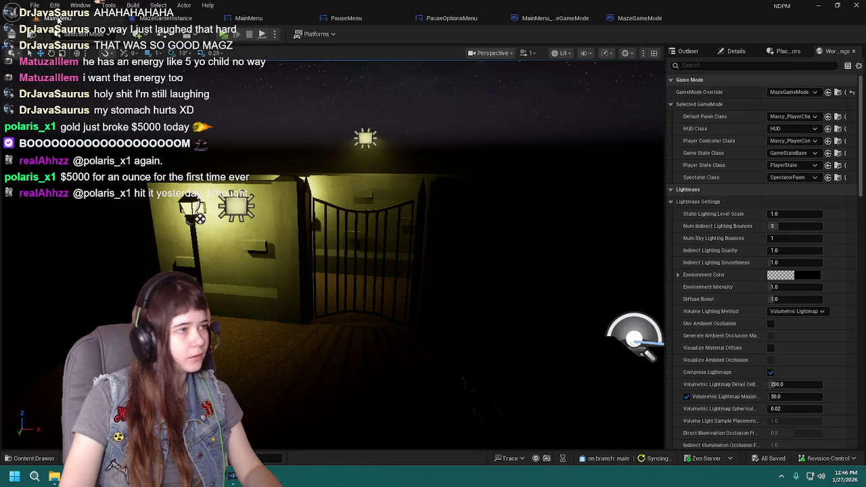
{"action": "left_click", "coordinate": [225, 38]}
{"action": "left_click", "coordinate": [636, 362]}
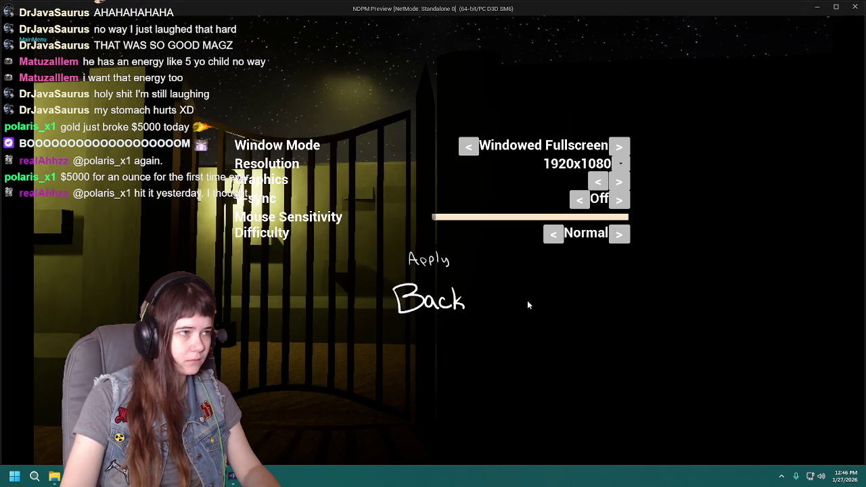
{"action": "left_click", "coordinate": [554, 234]}
{"action": "left_click", "coordinate": [426, 257]}
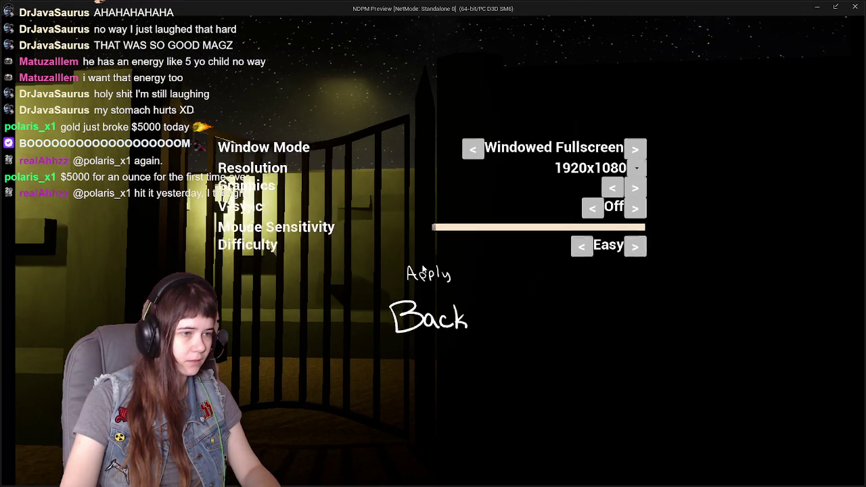
{"action": "left_click", "coordinate": [433, 304]}
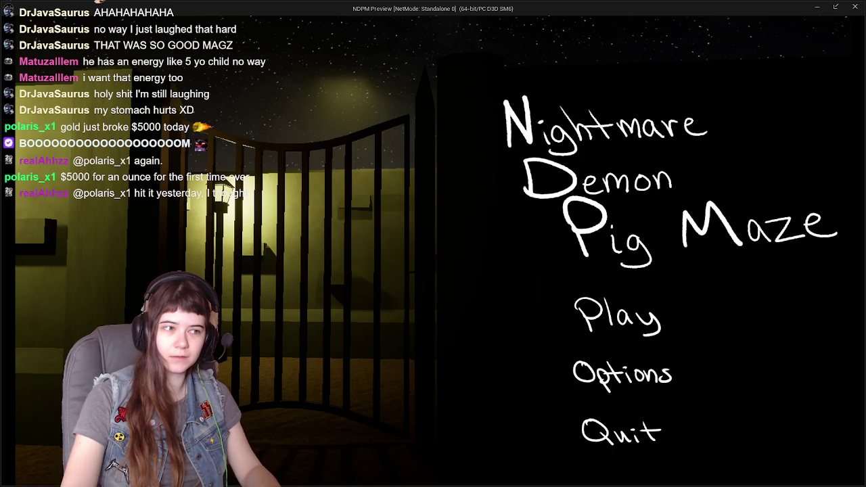
Start the game, pause, open Options, cycle difficulty to Easy, go Back, then end the preview
{"action": "left_click", "coordinate": [617, 314]}
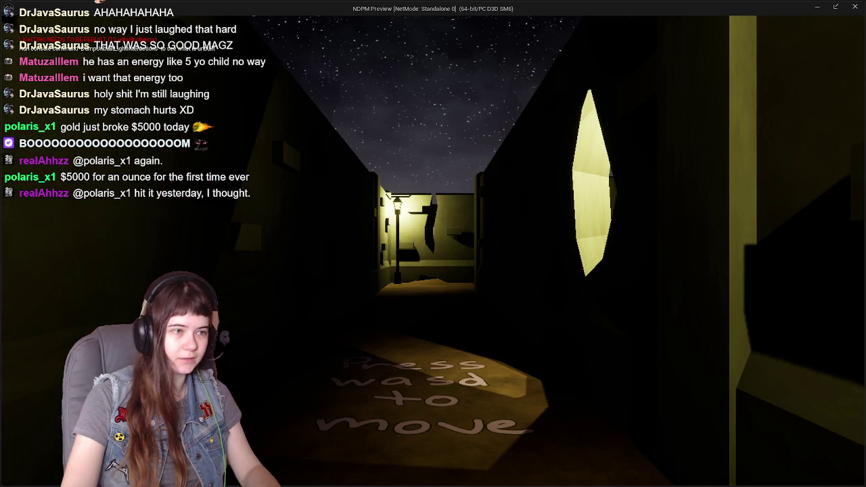
{"action": "key", "text": "Escape"}
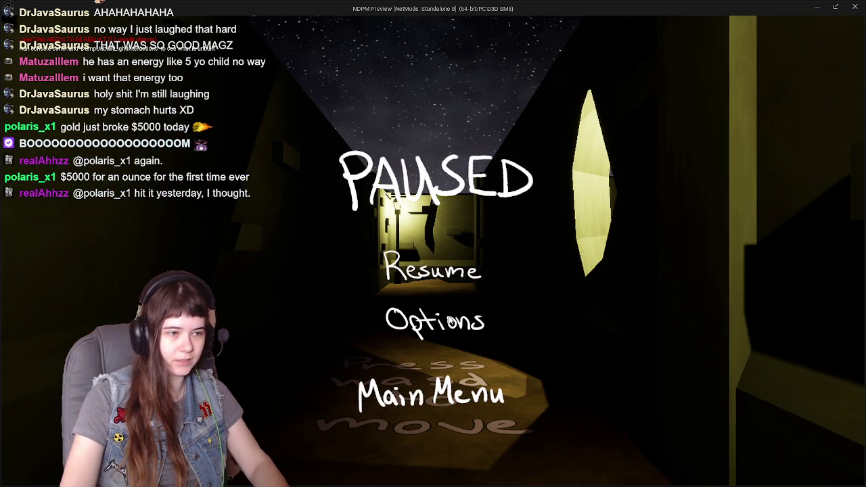
{"action": "left_click", "coordinate": [450, 322]}
{"action": "left_click", "coordinate": [575, 243]}
{"action": "left_click", "coordinate": [629, 243]}
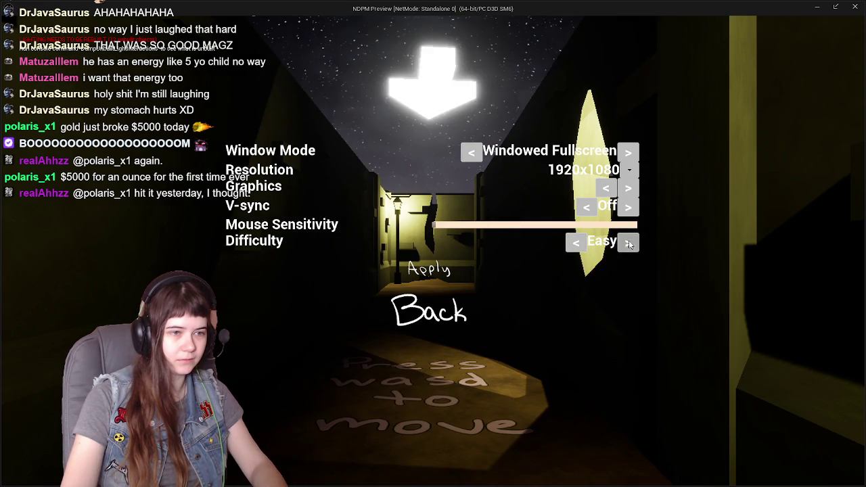
{"action": "left_click", "coordinate": [628, 244]}
{"action": "left_click", "coordinate": [559, 243]}
{"action": "left_click", "coordinate": [445, 320]}
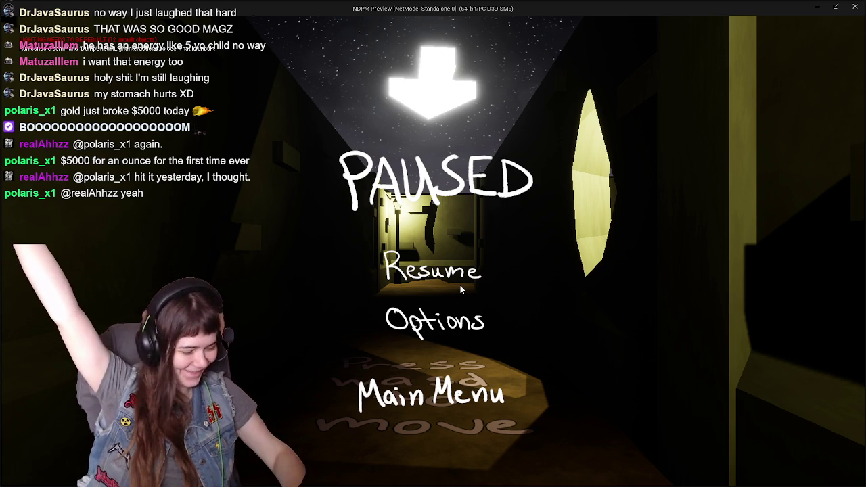
{"action": "key", "text": "Escape"}
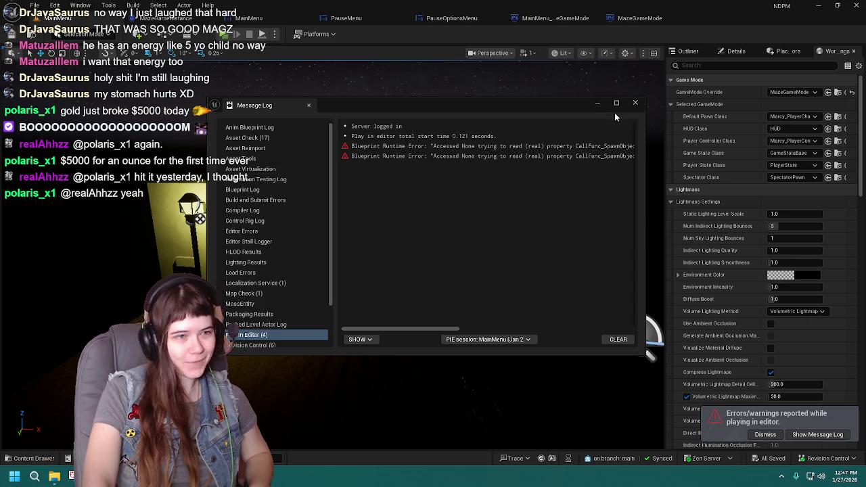
Set the project's Default GameMode to MazeGameMode in Project Settings and return to the level
{"action": "left_click", "coordinate": [636, 103]}
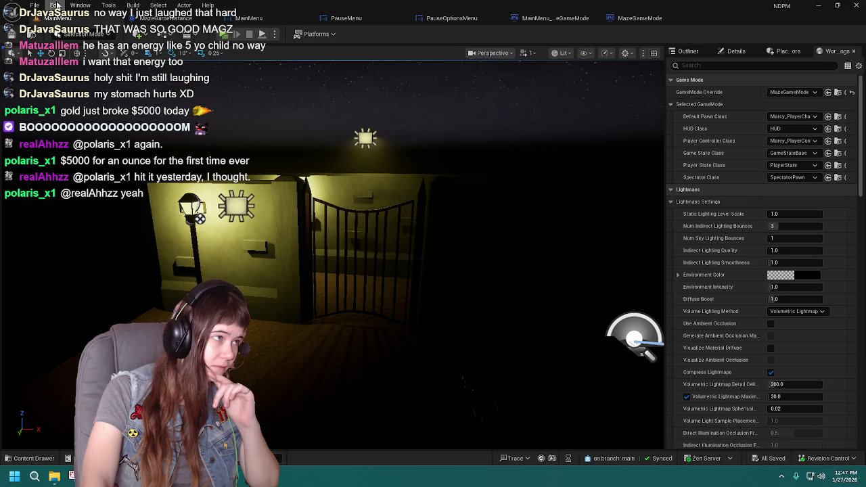
{"action": "left_click", "coordinate": [55, 5]}
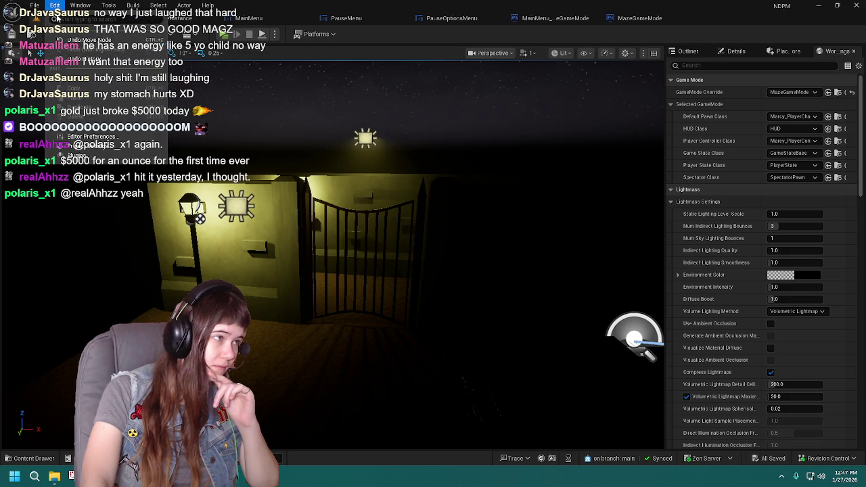
{"action": "left_click", "coordinate": [99, 148]}
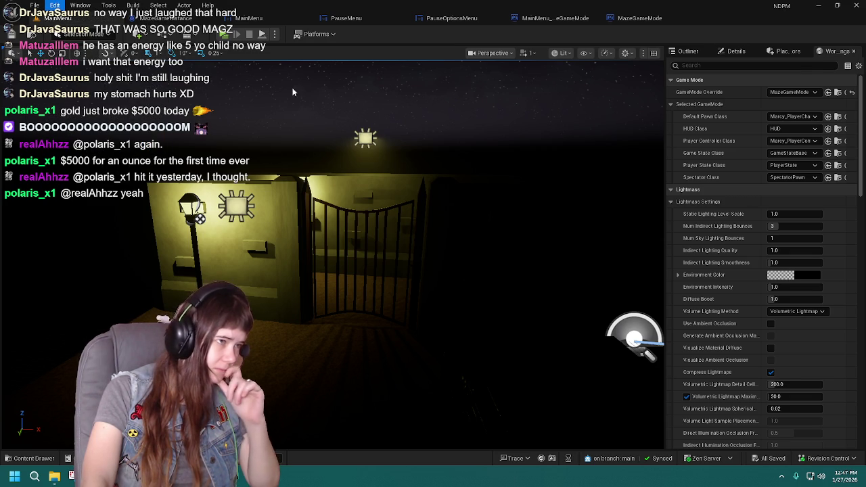
{"action": "type", "text": "mode"}
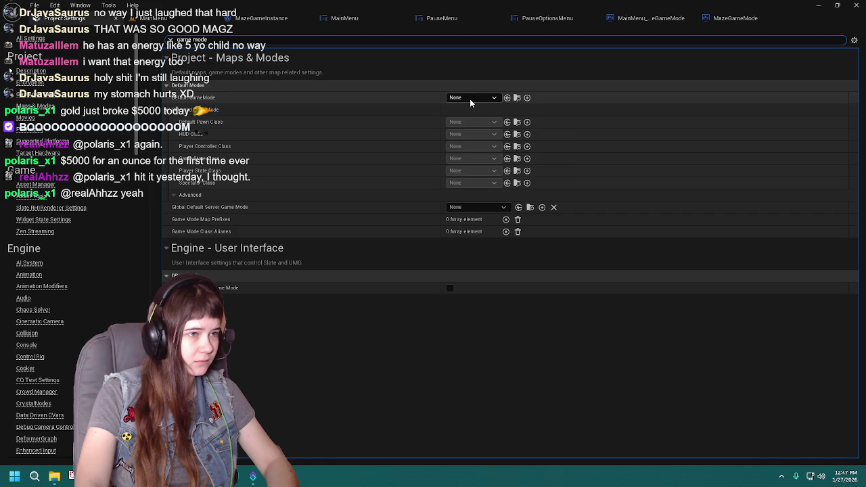
{"action": "left_click", "coordinate": [471, 99]}
{"action": "left_click", "coordinate": [489, 157]}
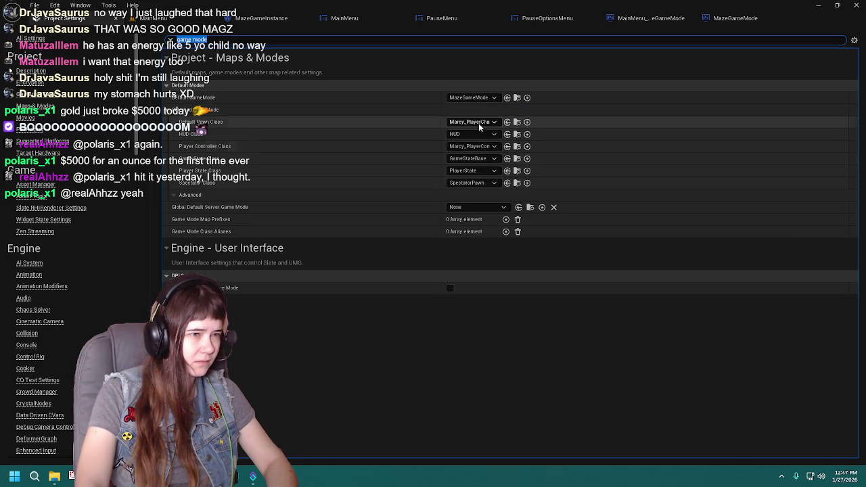
{"action": "left_click", "coordinate": [115, 18]}
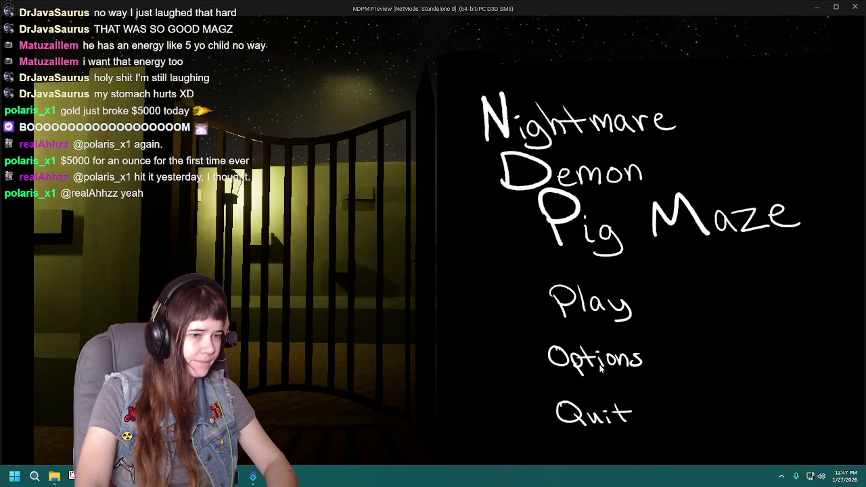
From the main menu Options, change difficulty from Normal to Easy and go Back
{"action": "left_click", "coordinate": [600, 368]}
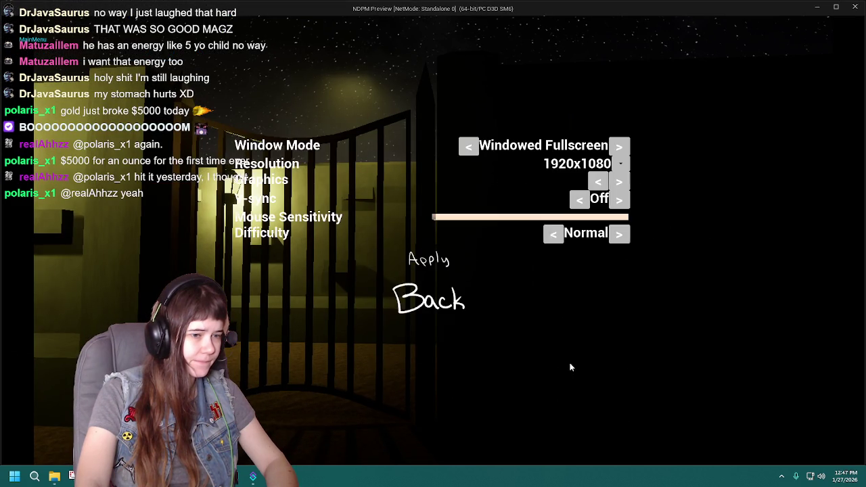
{"action": "left_click", "coordinate": [560, 239]}
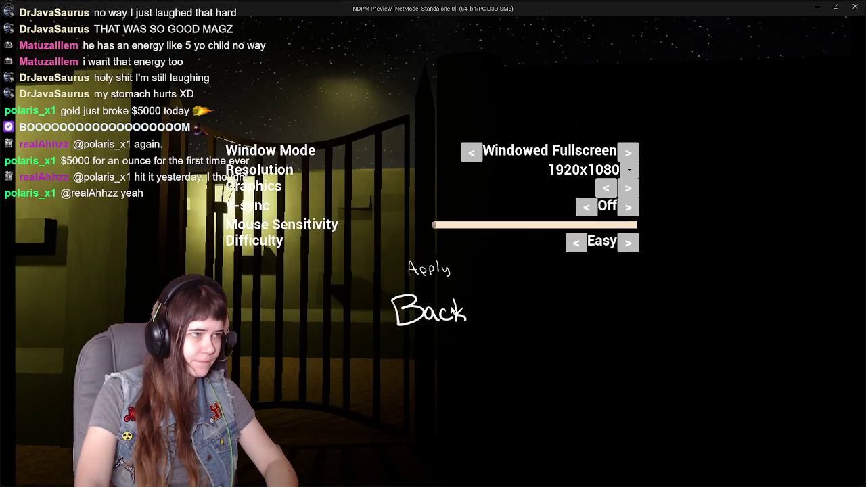
{"action": "left_click", "coordinate": [452, 326]}
Start the game, pause, cycle difficulty to Easy in Options, go Back, and stop the session
{"action": "left_click", "coordinate": [617, 317]}
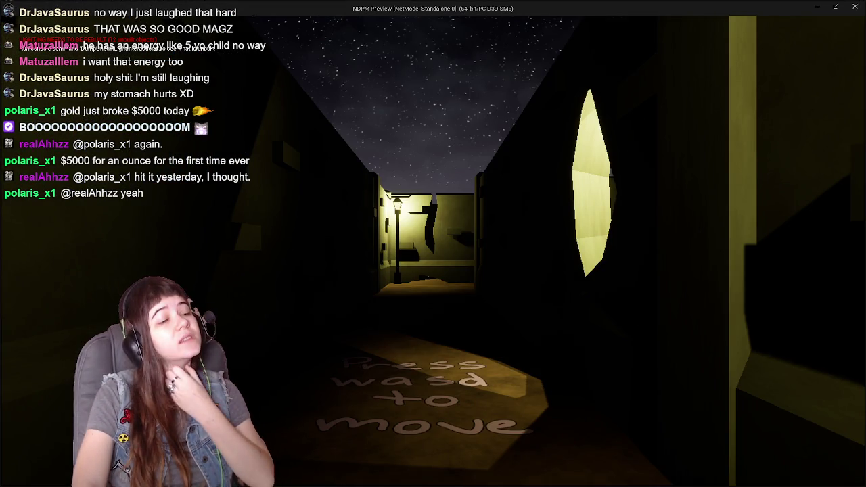
{"action": "key", "text": "Escape"}
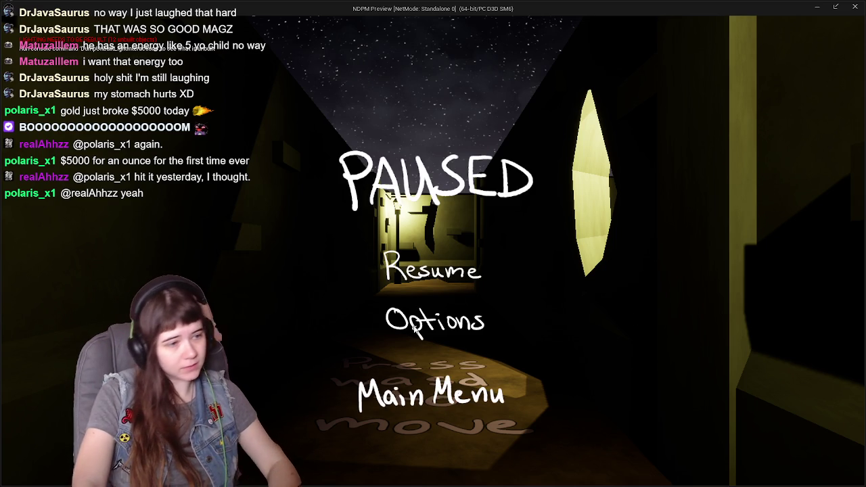
{"action": "left_click", "coordinate": [460, 321]}
{"action": "left_click", "coordinate": [629, 243]}
{"action": "left_click", "coordinate": [628, 242]}
{"action": "left_click", "coordinate": [628, 242]}
{"action": "left_click", "coordinate": [444, 323]}
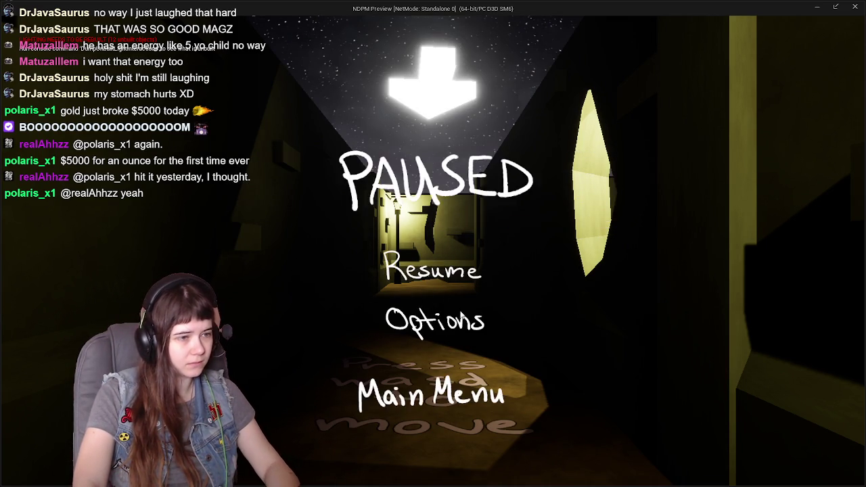
{"action": "key", "text": "Escape"}
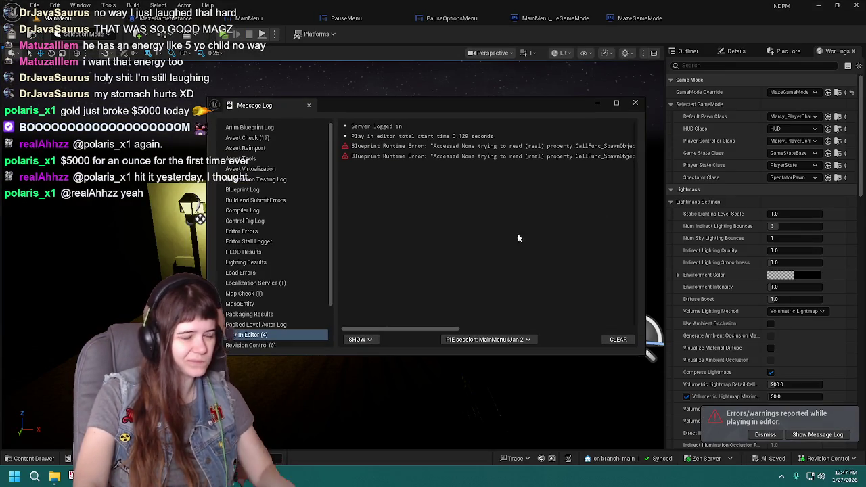
Scroll across the Accessed None errors in the Message Log, then close it
{"action": "mouse_move", "coordinate": [433, 331]}
{"action": "left_mouse_down"}
{"action": "mouse_move", "coordinate": [617, 338]}
{"action": "mouse_move", "coordinate": [423, 320]}
{"action": "mouse_move", "coordinate": [625, 322]}
{"action": "mouse_move", "coordinate": [437, 328]}
{"action": "mouse_move", "coordinate": [571, 329]}
{"action": "left_mouse_up"}
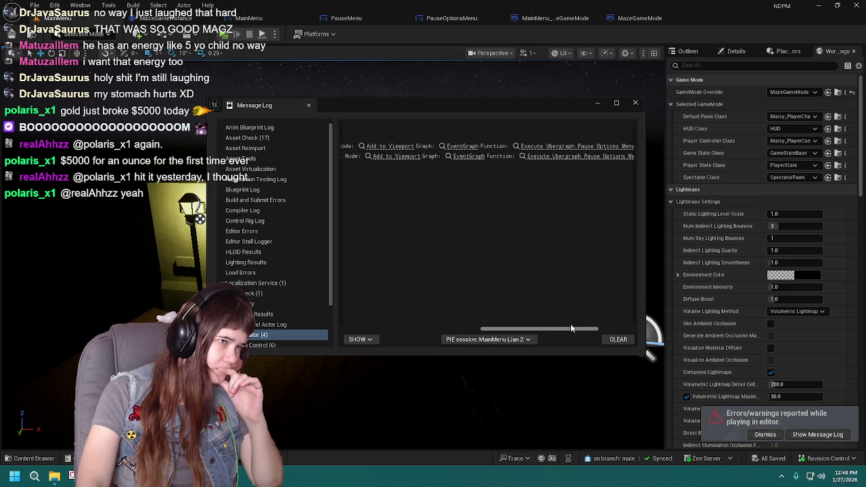
{"action": "left_click", "coordinate": [637, 104]}
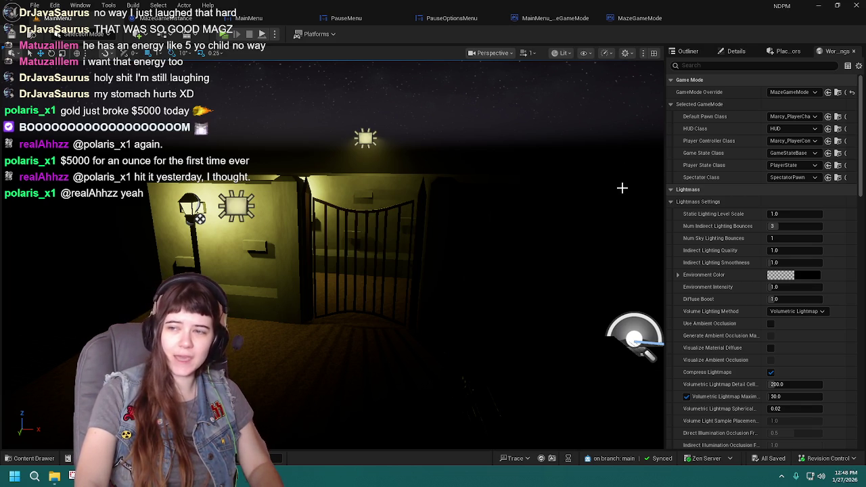
Open the Marcy_PlayerController blueprint from the Blueprints folder in the Content Drawer
{"action": "left_click", "coordinate": [27, 459]}
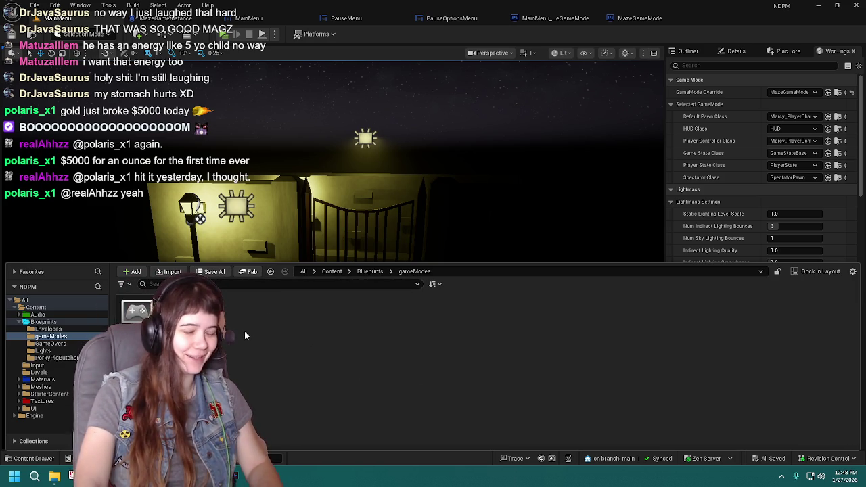
{"action": "left_click", "coordinate": [359, 274]}
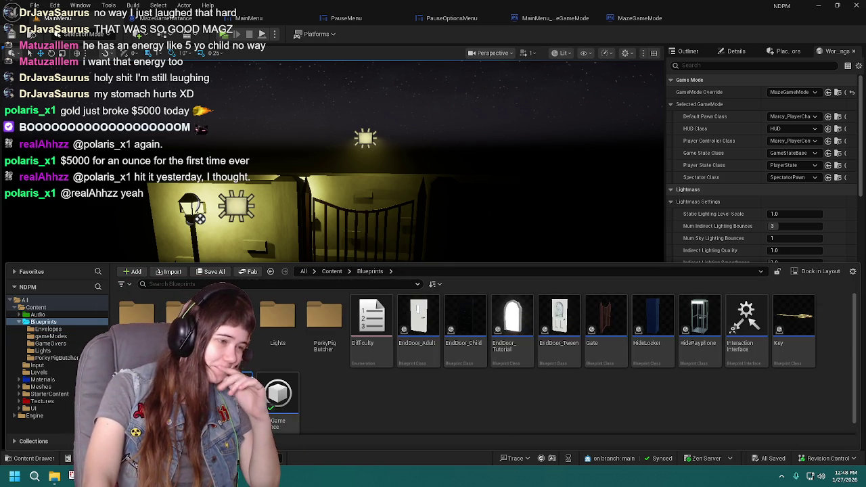
{"action": "double_click", "coordinate": [230, 392]}
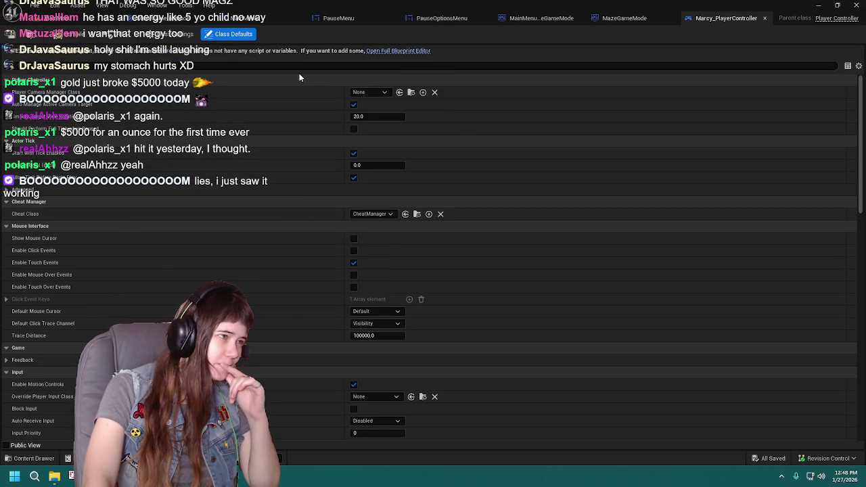
{"action": "scroll", "coordinate": [300, 379], "scroll_direction": "down", "scroll_amount": 4}
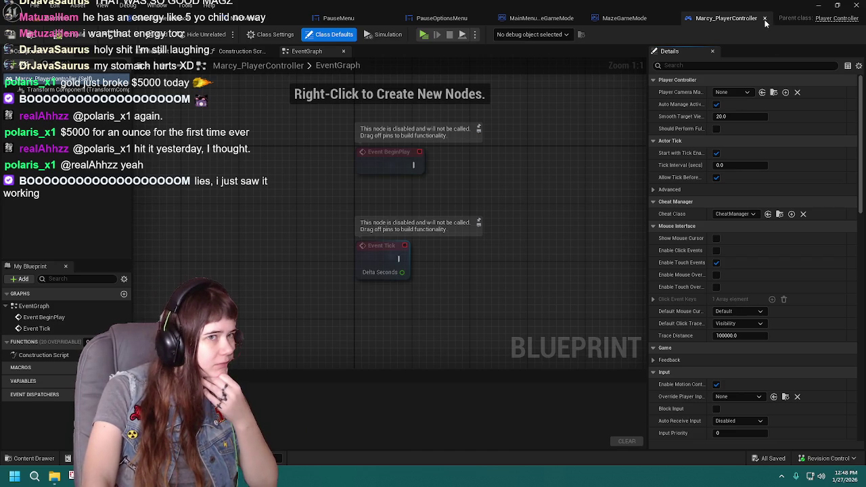
Close the MainMenu and PauseMenu blueprint tabs, leaving the PauseOptionsMenu graph in view
{"action": "left_click", "coordinate": [622, 18]}
{"action": "left_click", "coordinate": [188, 20]}
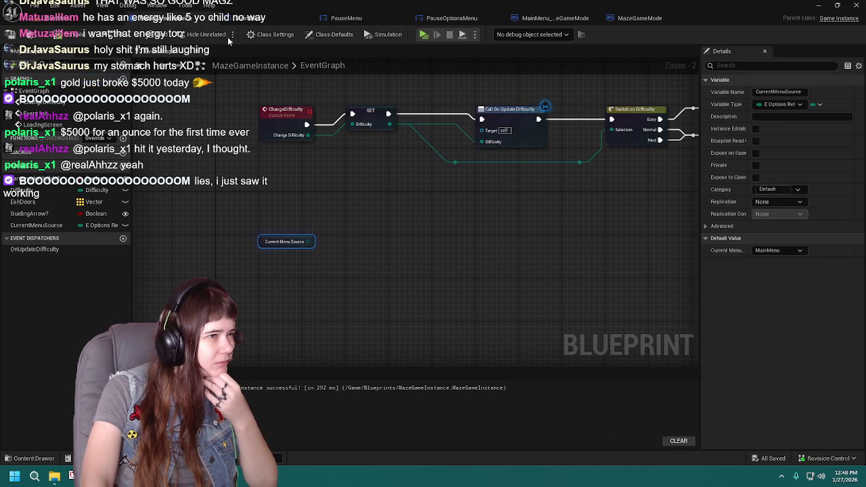
{"action": "left_click", "coordinate": [251, 19]}
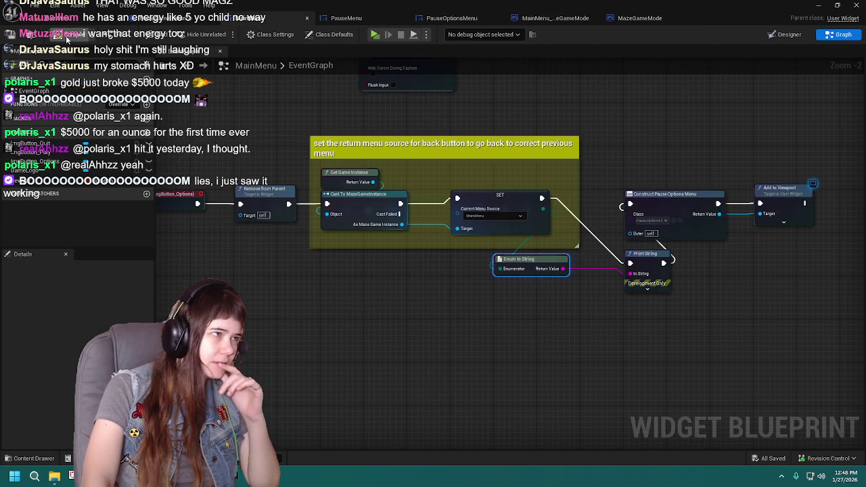
{"action": "left_click", "coordinate": [307, 19]}
{"action": "left_click", "coordinate": [306, 18]}
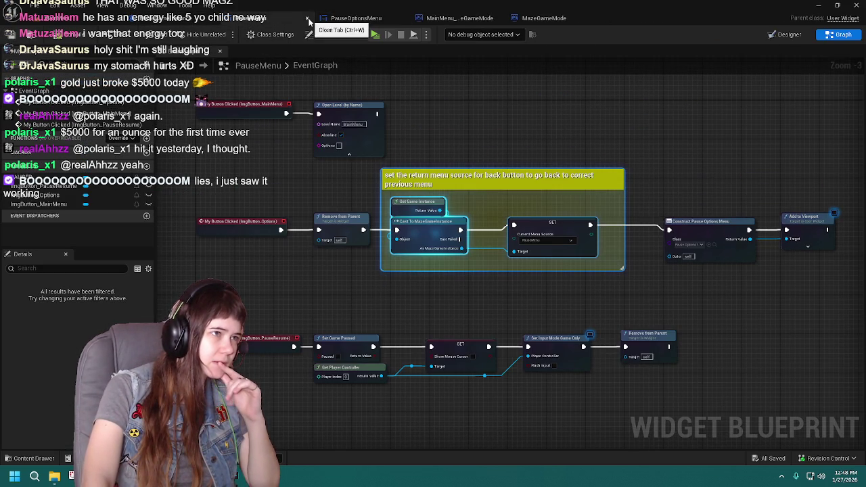
{"action": "left_click", "coordinate": [304, 20]}
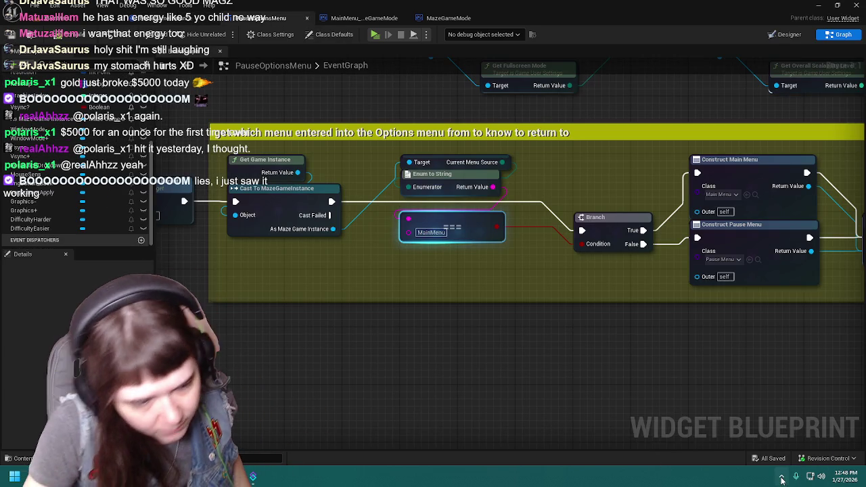
Recolour the current graph's return-menu comment from yellow to a darker green
{"action": "left_click", "coordinate": [782, 477]}
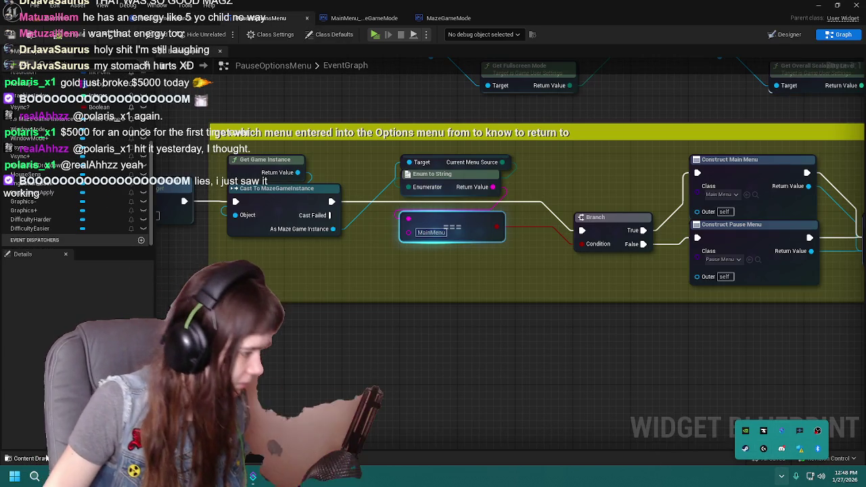
{"action": "left_click", "coordinate": [33, 477]}
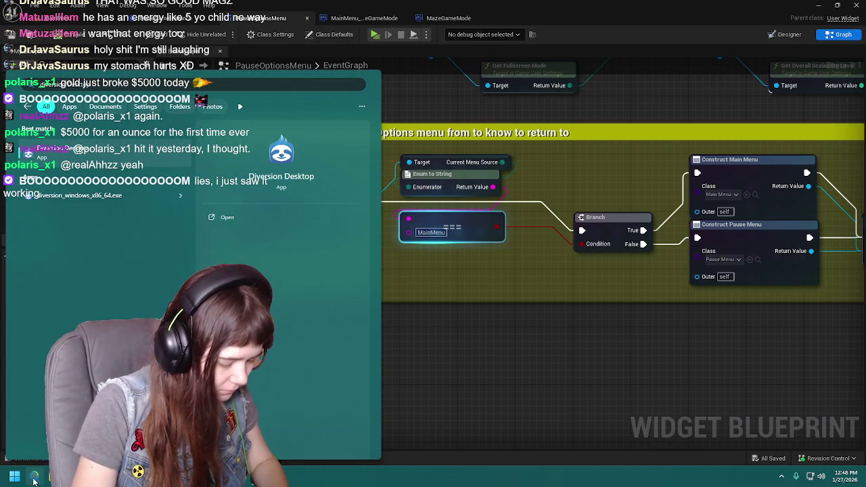
{"action": "left_click", "coordinate": [34, 477]}
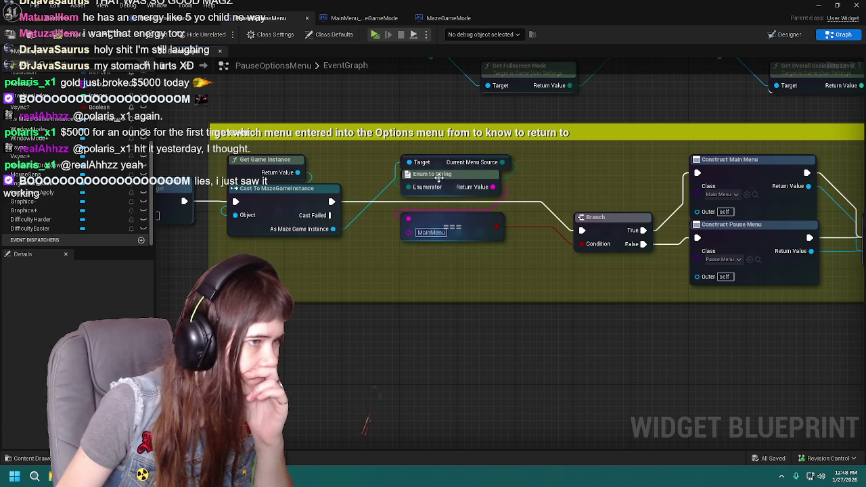
{"action": "left_click", "coordinate": [467, 146]}
{"action": "scroll", "coordinate": [473, 178], "scroll_direction": "down", "scroll_amount": 1}
{"action": "left_click", "coordinate": [51, 331]}
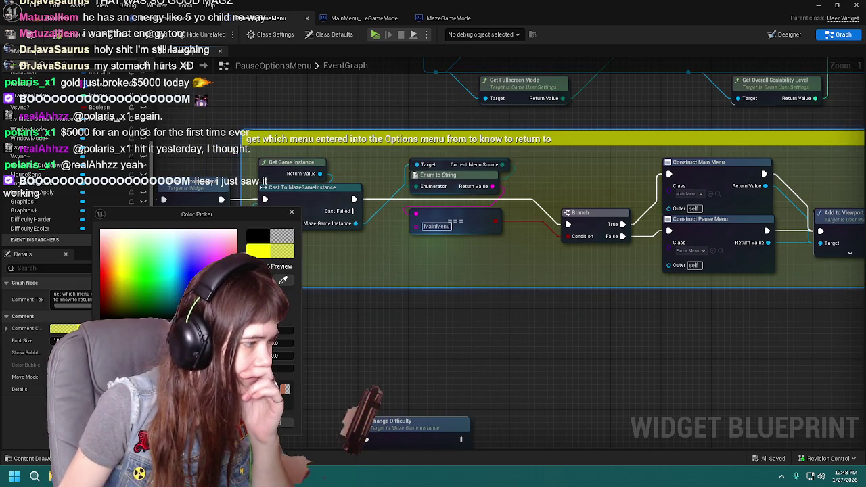
{"action": "left_click_drag", "start_coordinate": [122, 273], "coordinate": [146, 274]}
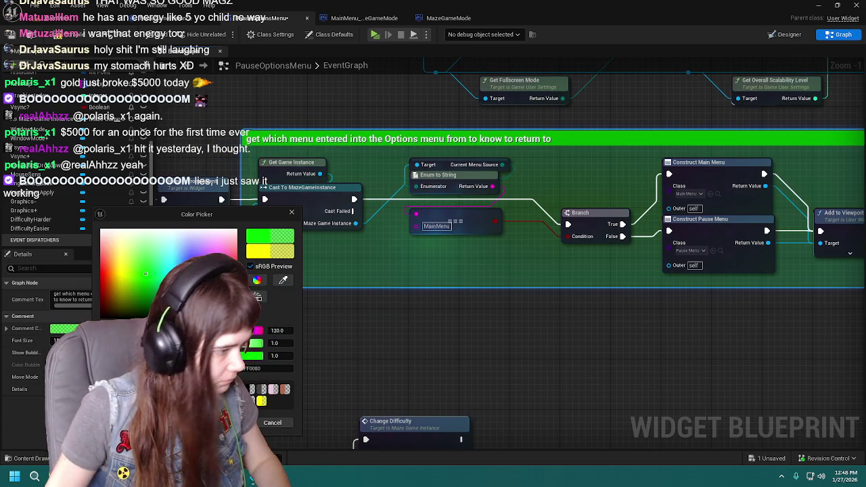
{"action": "left_click_drag", "start_coordinate": [260, 355], "coordinate": [257, 355]}
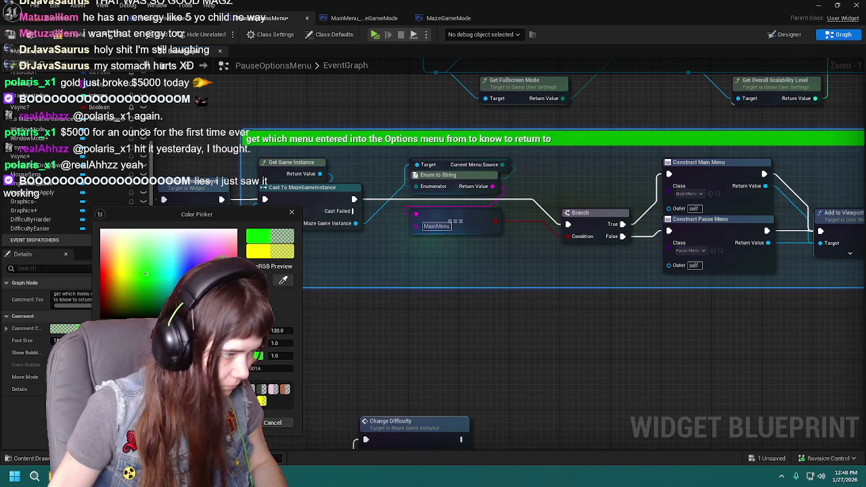
{"action": "left_click", "coordinate": [237, 422]}
{"action": "scroll", "coordinate": [428, 285], "scroll_direction": "down", "scroll_amount": 1}
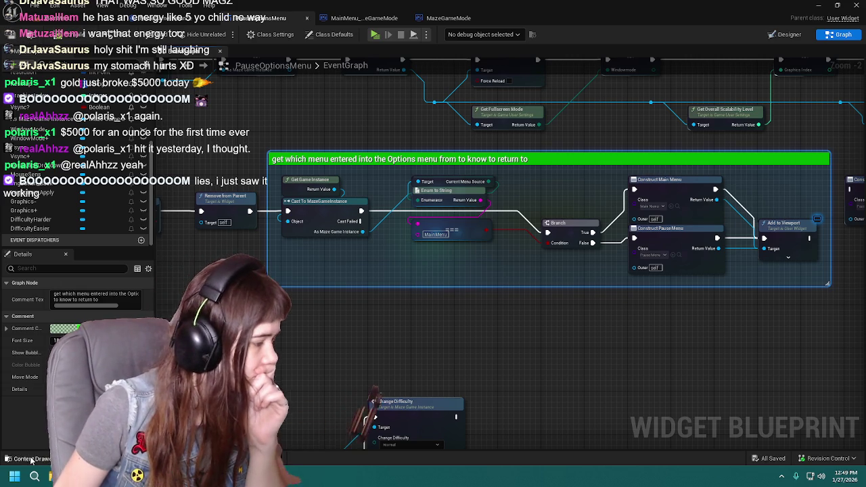
Open the PauseMenu widget blueprint from the Content/UI folder
{"action": "left_click", "coordinate": [9, 458]}
{"action": "key", "text": "alt+Left"}
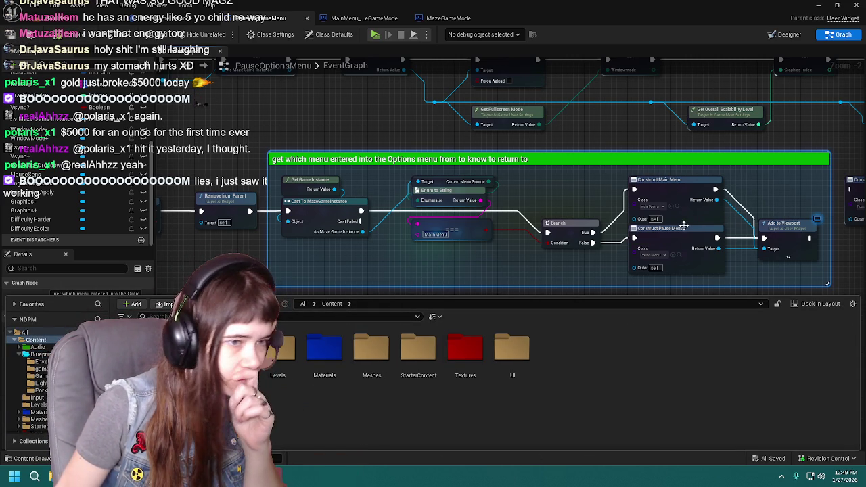
{"action": "double_click", "coordinate": [512, 349]}
{"action": "left_click", "coordinate": [420, 362]}
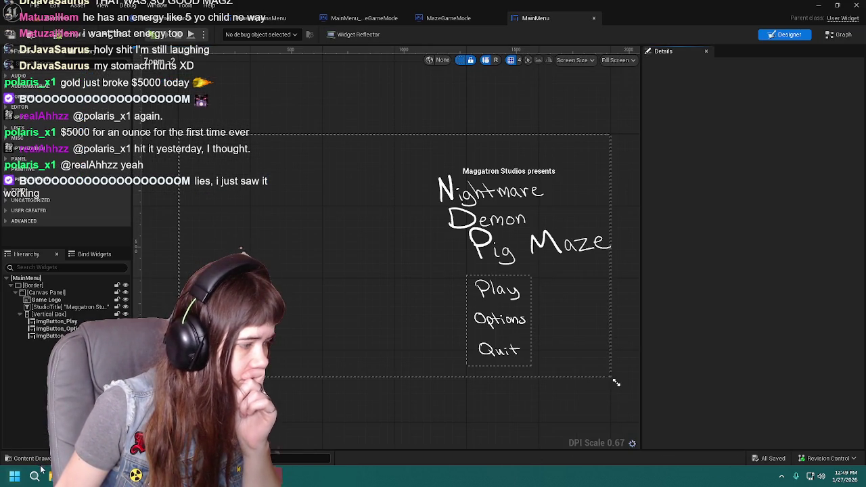
{"action": "left_click", "coordinate": [32, 459]}
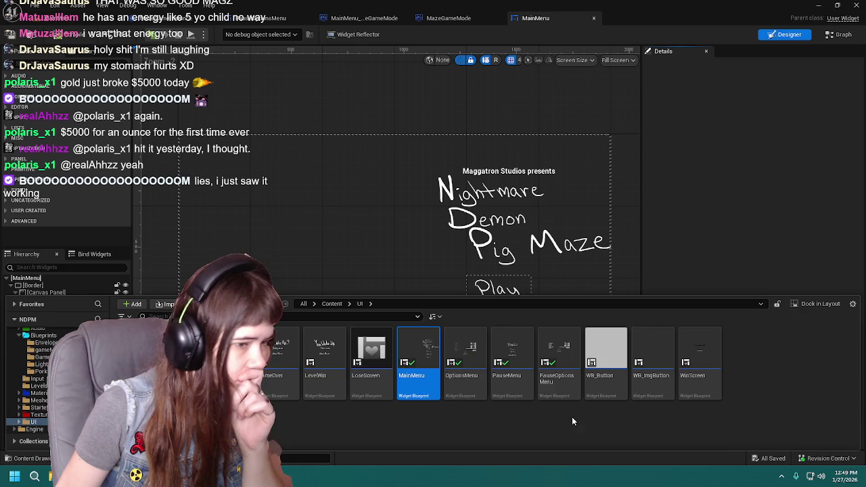
{"action": "left_click", "coordinate": [519, 347]}
{"action": "double_click", "coordinate": [520, 347]}
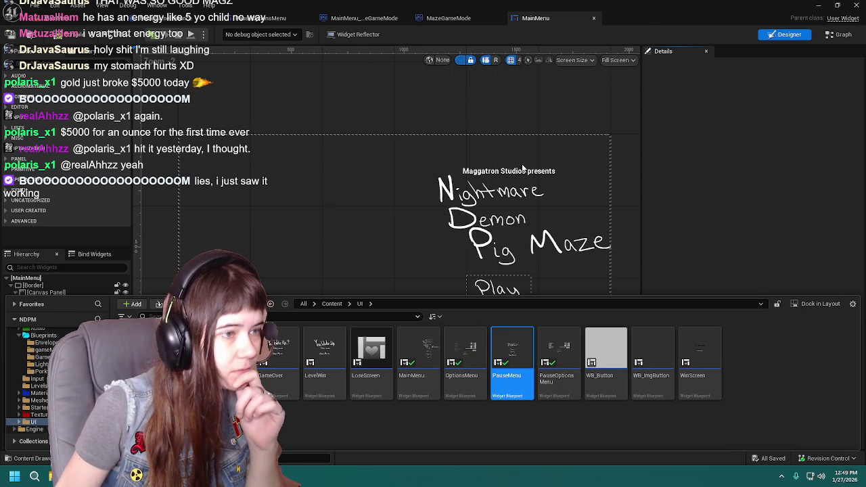
Make PauseMenu's return-menu comment green in its event graph and save the blueprint
{"action": "left_click", "coordinate": [839, 35]}
{"action": "left_click", "coordinate": [501, 176]}
{"action": "left_click", "coordinate": [64, 328]}
{"action": "left_click", "coordinate": [123, 274]}
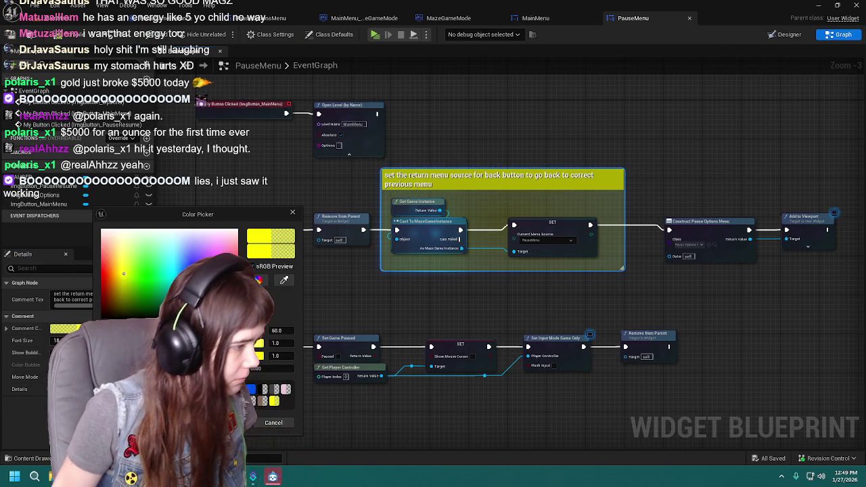
{"action": "left_click", "coordinate": [146, 273]}
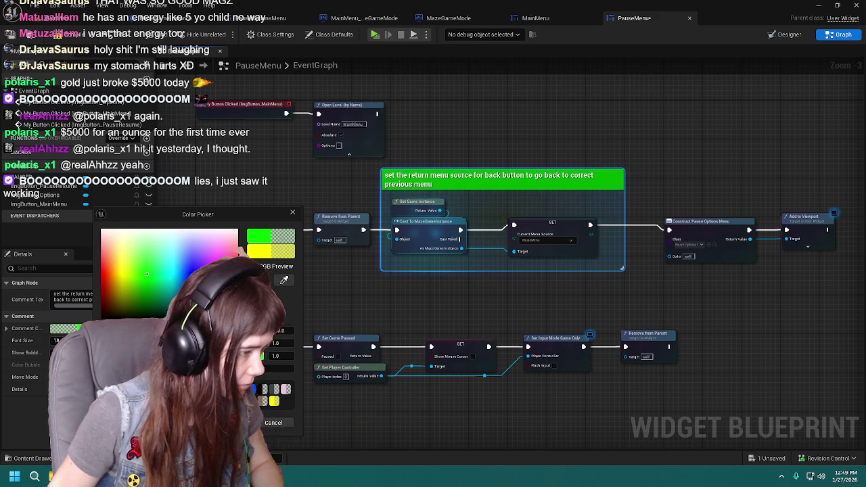
{"action": "left_click", "coordinate": [242, 422]}
{"action": "left_click", "coordinate": [14, 35]}
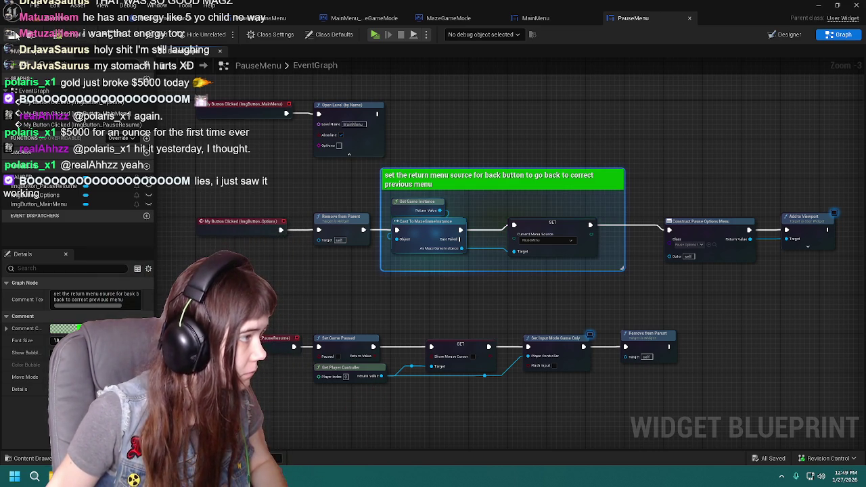
{"action": "left_click", "coordinate": [535, 18]}
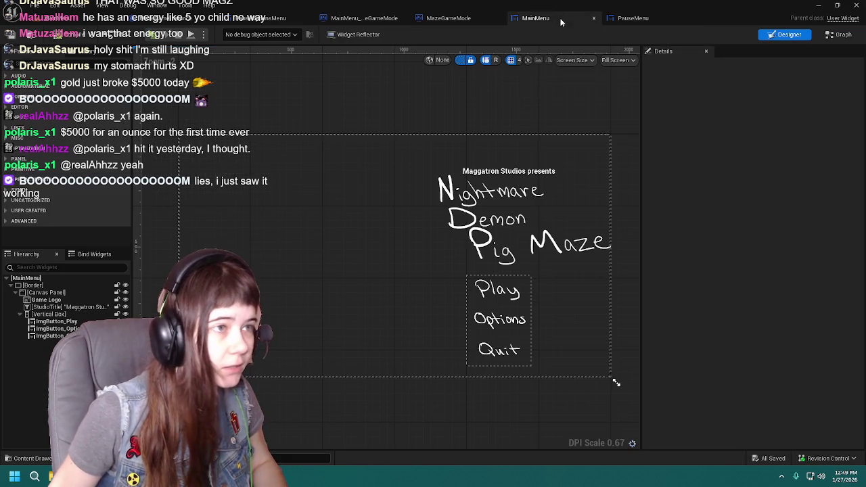
Close PauseMenu and turn MainMenu's return-menu comment green
{"action": "left_click", "coordinate": [690, 18]}
{"action": "left_click", "coordinate": [839, 35]}
{"action": "left_click", "coordinate": [438, 165]}
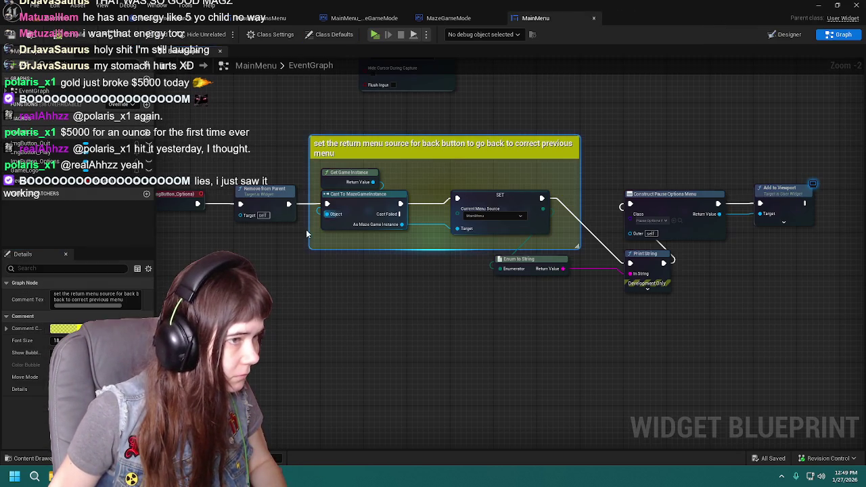
{"action": "left_click", "coordinate": [66, 329]}
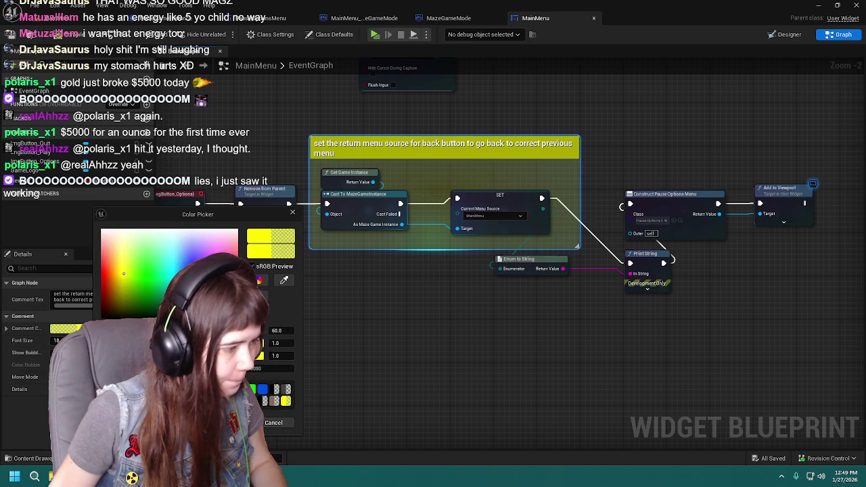
{"action": "key", "text": "Return"}
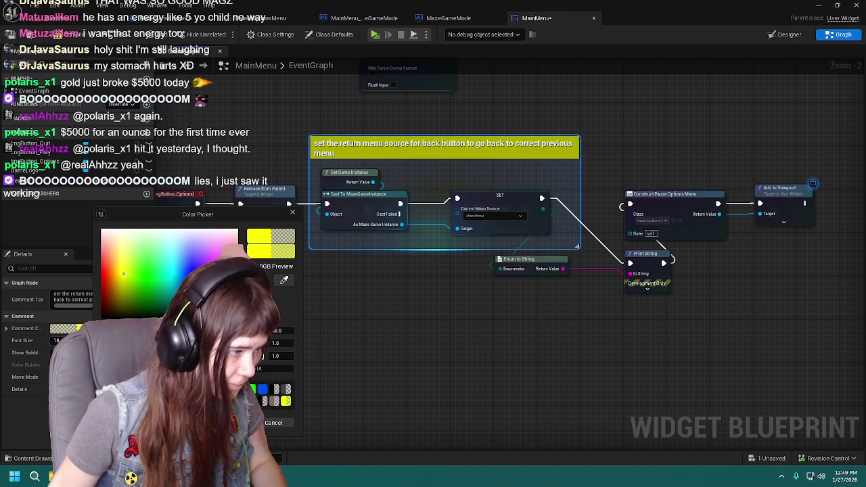
{"action": "left_click_drag", "start_coordinate": [123, 274], "coordinate": [146, 274]}
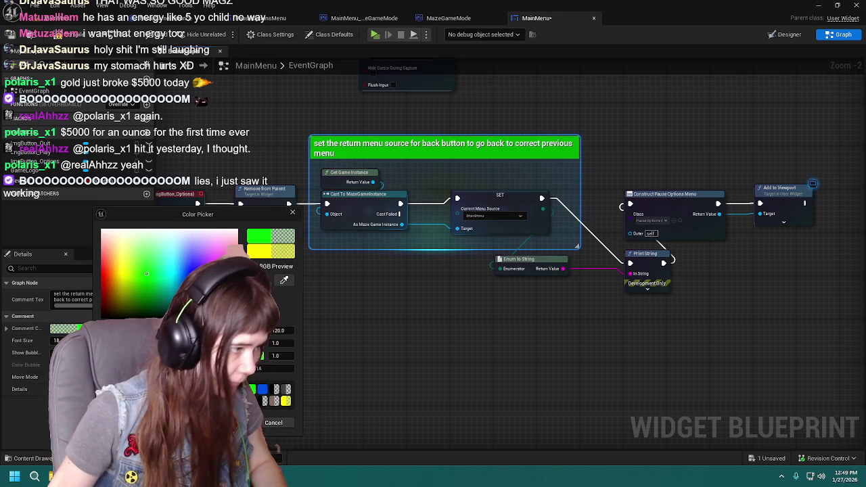
{"action": "key", "text": "Return"}
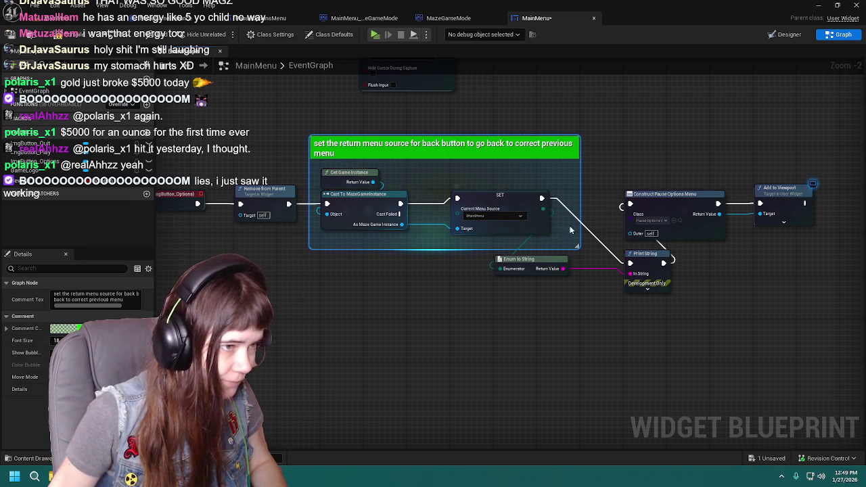
Wire SET directly to Construct Pause Options Menu, bypassing Print String, and compile
{"action": "left_click", "coordinate": [663, 263], "text": "alt"}
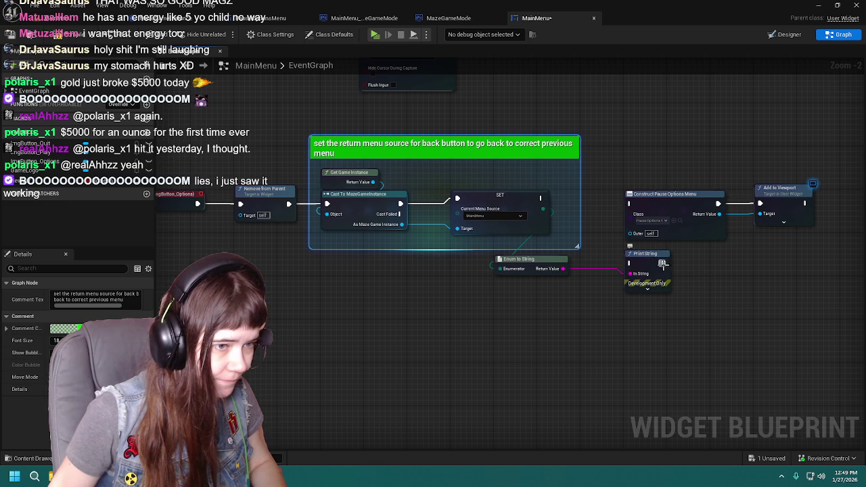
{"action": "left_click_drag", "start_coordinate": [540, 200], "coordinate": [628, 203]}
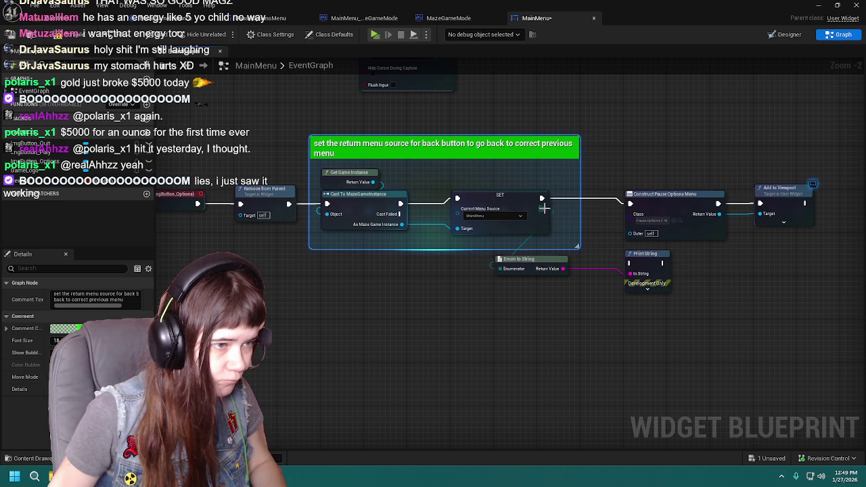
{"action": "left_click_drag", "start_coordinate": [524, 303], "coordinate": [670, 249]}
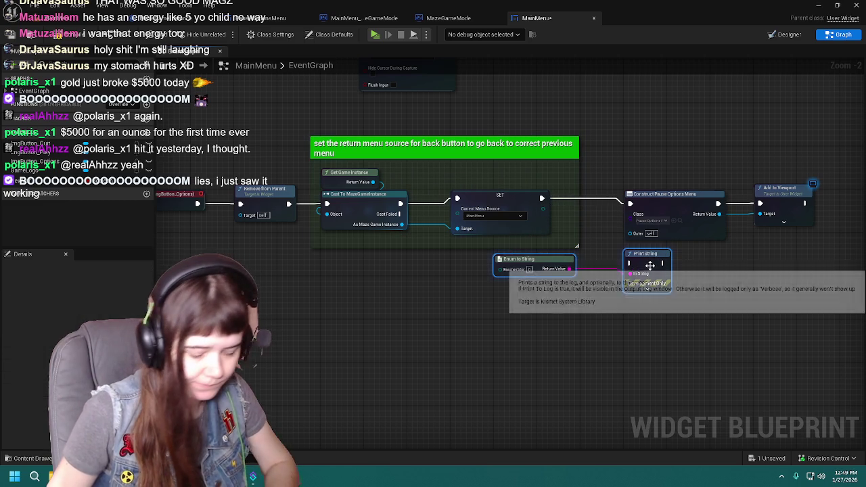
{"action": "left_click", "coordinate": [561, 319]}
{"action": "left_click", "coordinate": [20, 38]}
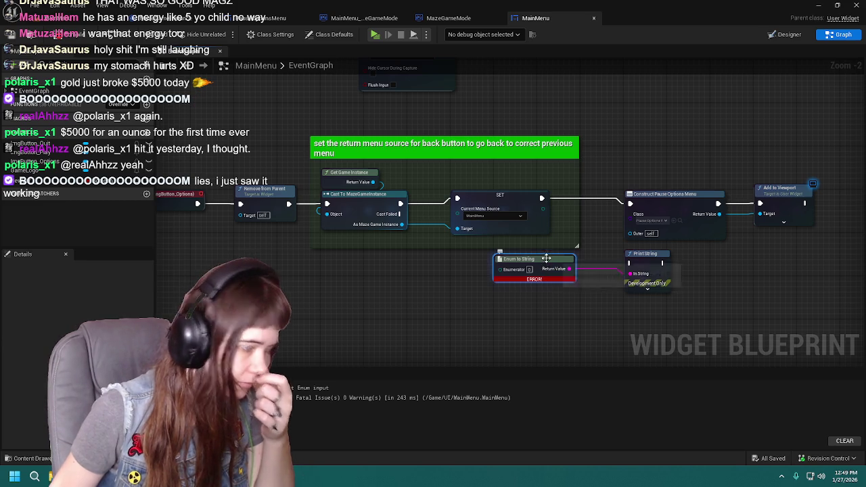
Delete the Enum to String and Print String debug nodes and save MainMenu
{"action": "left_click_drag", "start_coordinate": [488, 297], "coordinate": [650, 251]}
{"action": "key", "text": "Delete"}
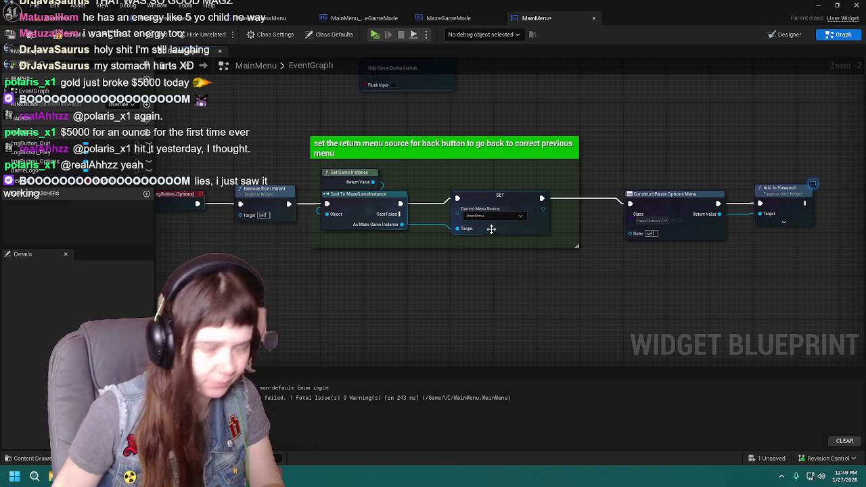
{"action": "key", "text": "ctrl+s"}
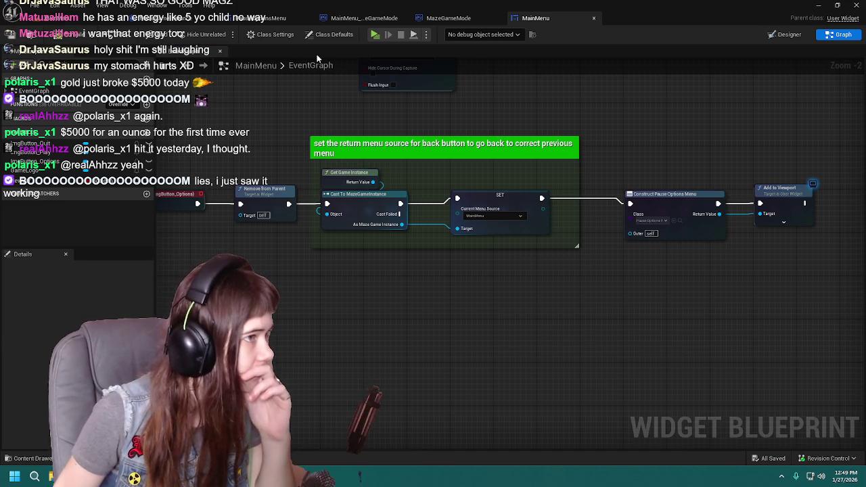
{"action": "left_click", "coordinate": [464, 20]}
{"action": "left_click", "coordinate": [593, 19]}
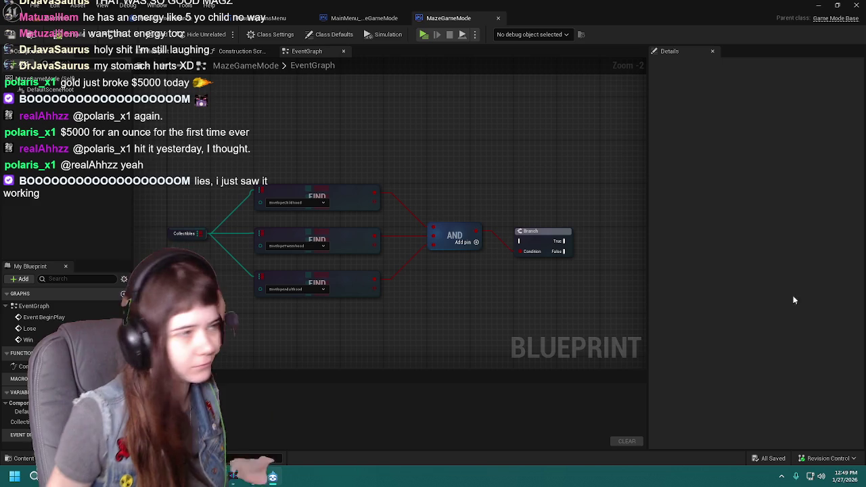
Inspect both rows of MainMenu_MazeGameMode nodes, then close it and return to PauseOptionsMenu
{"action": "left_click", "coordinate": [364, 18]}
{"action": "left_click", "coordinate": [270, 17]}
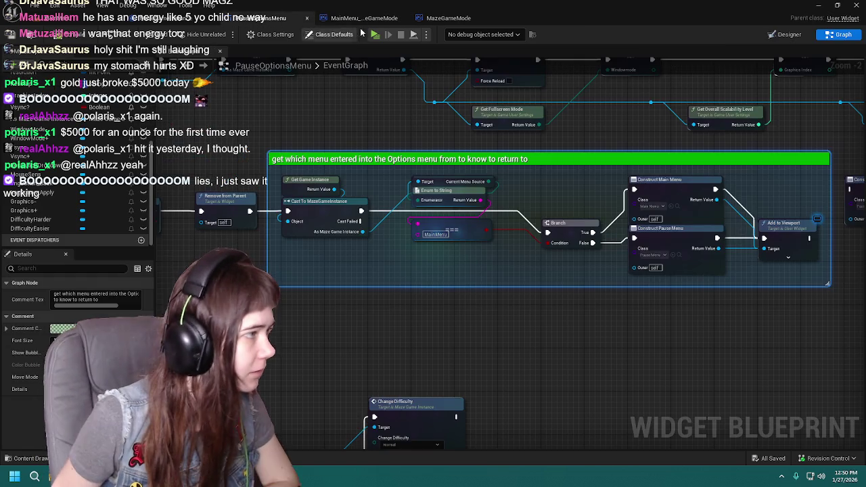
{"action": "left_click", "coordinate": [374, 19]}
{"action": "mouse_move", "coordinate": [301, 249]}
{"action": "left_mouse_down"}
{"action": "mouse_move", "coordinate": [380, 216]}
{"action": "mouse_move", "coordinate": [348, 227]}
{"action": "left_mouse_up"}
{"action": "left_click_drag", "start_coordinate": [478, 207], "coordinate": [479, 210]}
{"action": "scroll", "coordinate": [479, 210], "scroll_direction": "down", "scroll_amount": 2}
{"action": "mouse_move", "coordinate": [232, 120]}
{"action": "left_mouse_down"}
{"action": "mouse_move", "coordinate": [465, 275]}
{"action": "mouse_move", "coordinate": [658, 311]}
{"action": "mouse_move", "coordinate": [521, 316]}
{"action": "mouse_move", "coordinate": [435, 295]}
{"action": "left_mouse_up"}
{"action": "scroll", "coordinate": [435, 296], "scroll_direction": "up", "scroll_amount": 1}
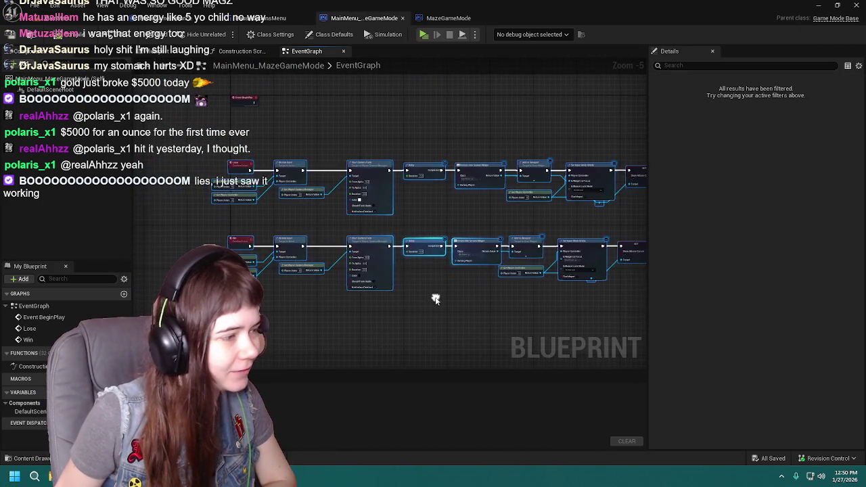
{"action": "scroll", "coordinate": [311, 190], "scroll_direction": "up", "scroll_amount": 1}
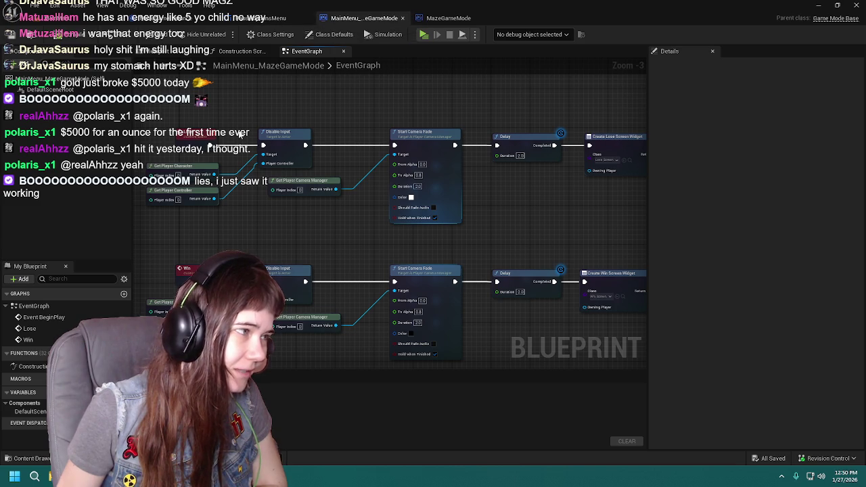
{"action": "left_click", "coordinate": [264, 146], "text": "alt"}
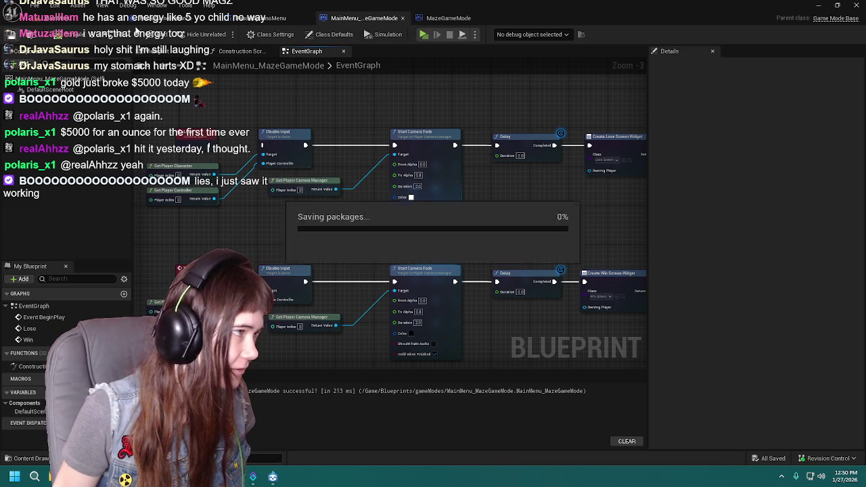
{"action": "left_click", "coordinate": [274, 17]}
{"action": "left_click", "coordinate": [402, 18]}
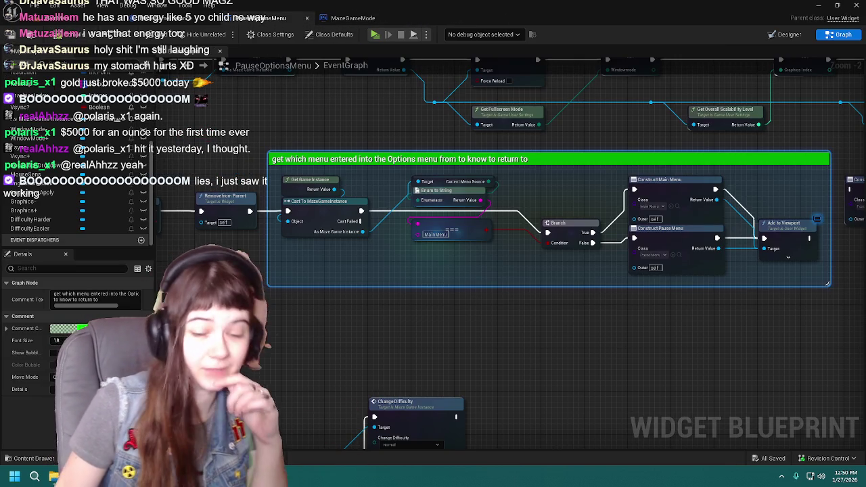
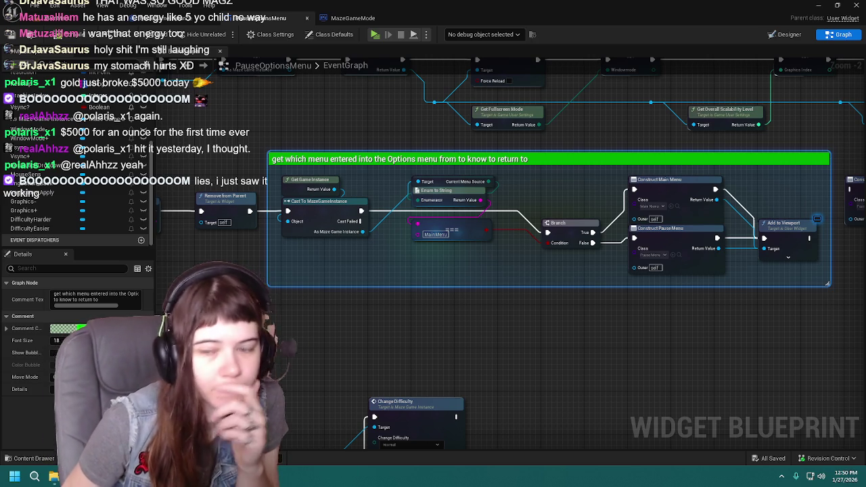
Delete the stray Current Menu Source node from the MazeGameInstance graph
{"action": "left_click", "coordinate": [433, 348]}
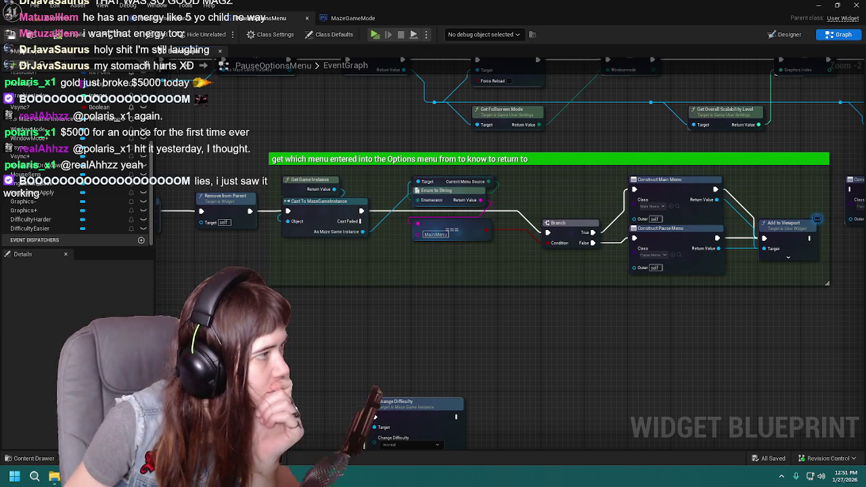
{"action": "mouse_move", "coordinate": [518, 327]}
{"action": "left_mouse_down"}
{"action": "mouse_move", "coordinate": [497, 340]}
{"action": "mouse_move", "coordinate": [523, 354]}
{"action": "left_mouse_up"}
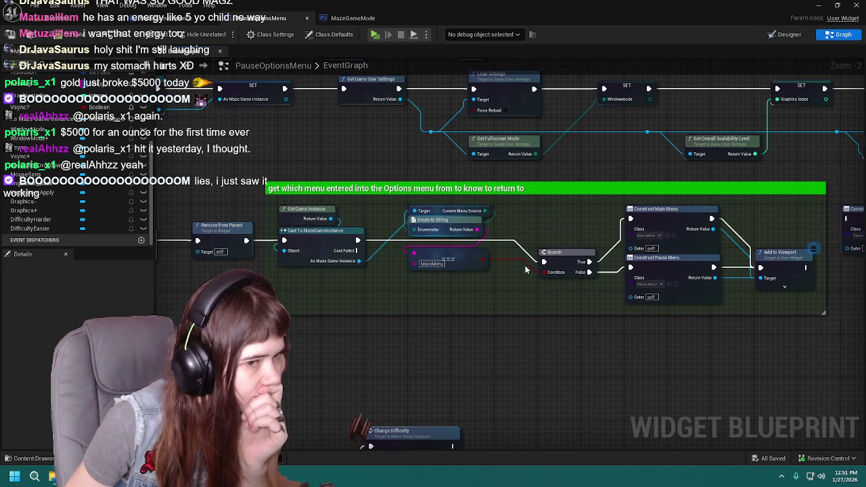
{"action": "mouse_move", "coordinate": [386, 160]}
{"action": "left_mouse_down"}
{"action": "mouse_move", "coordinate": [413, 293]}
{"action": "mouse_move", "coordinate": [645, 208]}
{"action": "mouse_move", "coordinate": [458, 206]}
{"action": "left_mouse_up"}
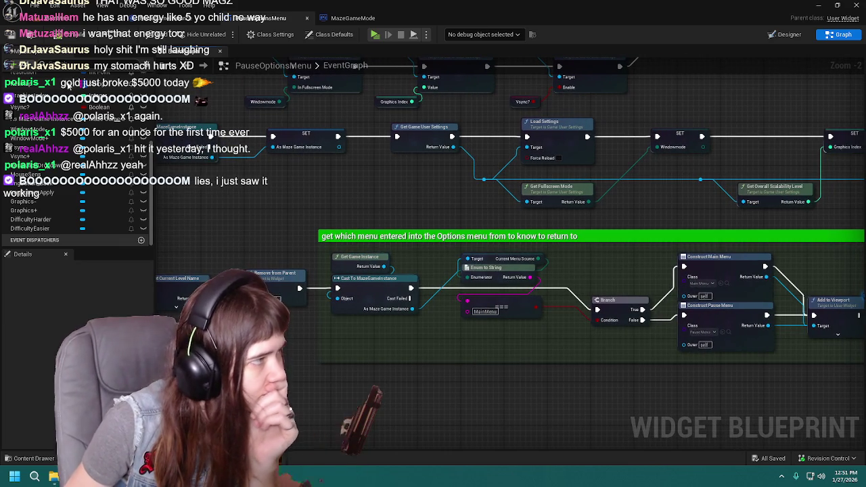
{"action": "left_click", "coordinate": [179, 18]}
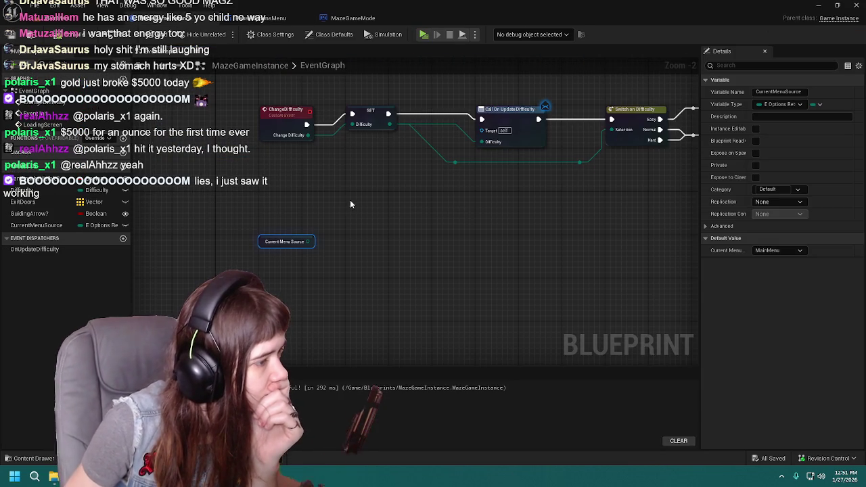
{"action": "left_click_drag", "start_coordinate": [350, 206], "coordinate": [353, 260]}
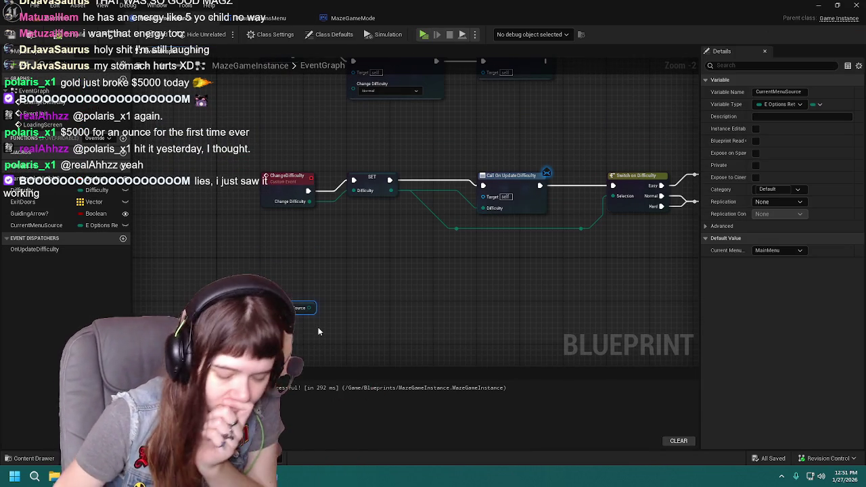
{"action": "key", "text": "Delete"}
Save the MazeGameInstance blueprint and go back to the level viewport
{"action": "left_click_drag", "start_coordinate": [431, 121], "coordinate": [431, 137]}
{"action": "left_click_drag", "start_coordinate": [441, 266], "coordinate": [399, 188]}
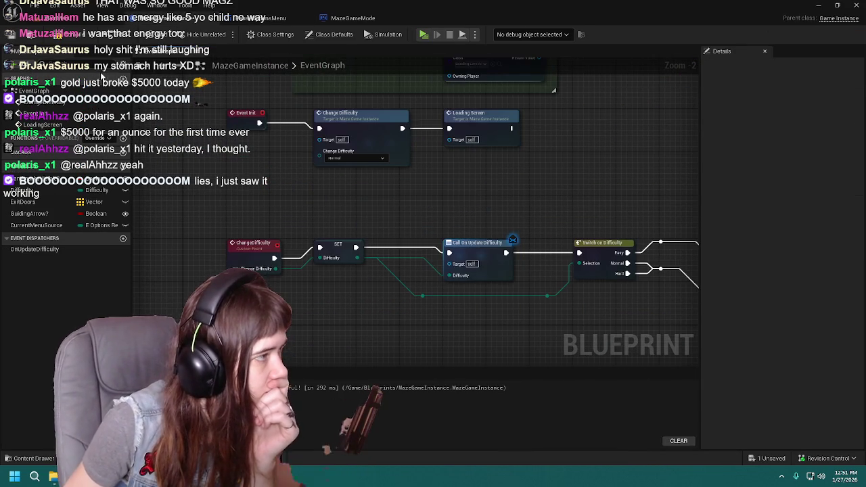
{"action": "left_click", "coordinate": [9, 37]}
{"action": "left_click", "coordinate": [99, 19]}
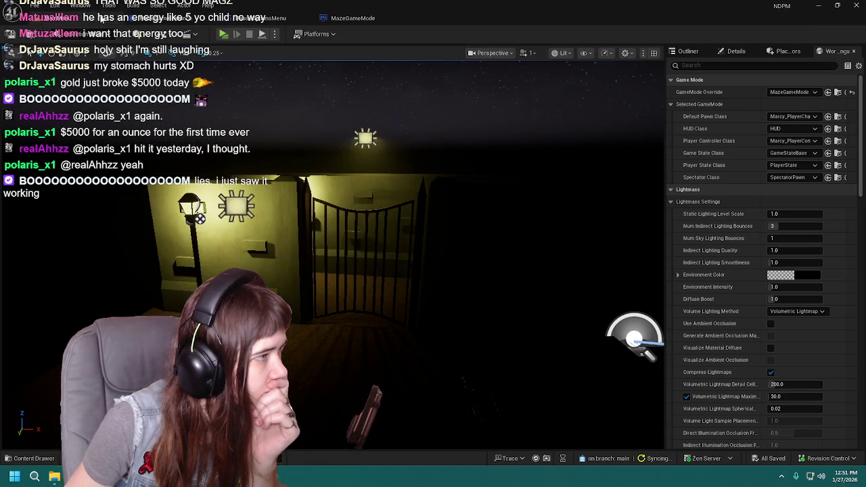
Look over the MazeGameInstance graph, then return to the level editor
{"action": "left_click", "coordinate": [167, 22]}
{"action": "mouse_move", "coordinate": [302, 198]}
{"action": "left_mouse_down"}
{"action": "mouse_move", "coordinate": [210, 221]}
{"action": "mouse_move", "coordinate": [264, 181]}
{"action": "mouse_move", "coordinate": [224, 177]}
{"action": "mouse_move", "coordinate": [303, 173]}
{"action": "mouse_move", "coordinate": [301, 156]}
{"action": "mouse_move", "coordinate": [426, 173]}
{"action": "mouse_move", "coordinate": [366, 178]}
{"action": "mouse_move", "coordinate": [388, 182]}
{"action": "mouse_move", "coordinate": [337, 177]}
{"action": "left_mouse_up"}
{"action": "scroll", "coordinate": [308, 171], "scroll_direction": "down", "scroll_amount": 1}
{"action": "scroll", "coordinate": [309, 172], "scroll_direction": "up", "scroll_amount": 1}
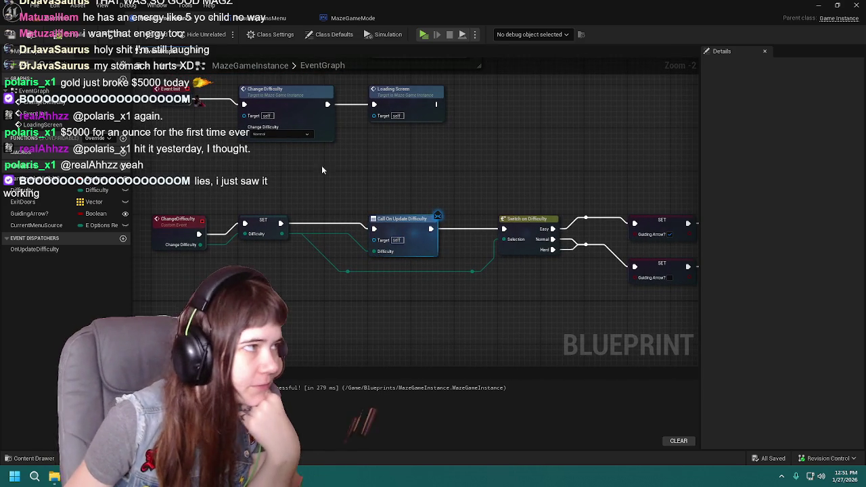
{"action": "left_click", "coordinate": [92, 26]}
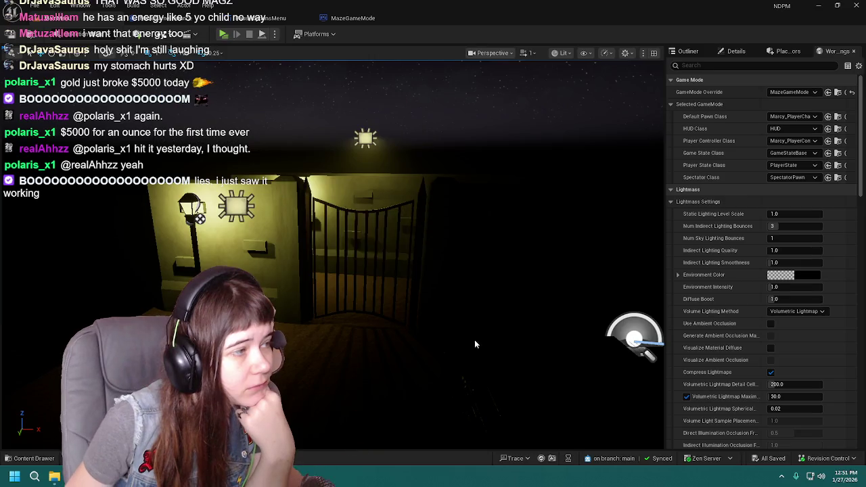
Review the MainMenu level blueprint, then return to the level and open the Content Drawer
{"action": "key", "text": "ctrl+Tab"}
{"action": "mouse_move", "coordinate": [322, 276]}
{"action": "left_mouse_down"}
{"action": "mouse_move", "coordinate": [264, 272]}
{"action": "mouse_move", "coordinate": [341, 285]}
{"action": "mouse_move", "coordinate": [422, 278]}
{"action": "mouse_move", "coordinate": [386, 268]}
{"action": "mouse_move", "coordinate": [391, 275]}
{"action": "mouse_move", "coordinate": [365, 282]}
{"action": "mouse_move", "coordinate": [411, 277]}
{"action": "left_mouse_up"}
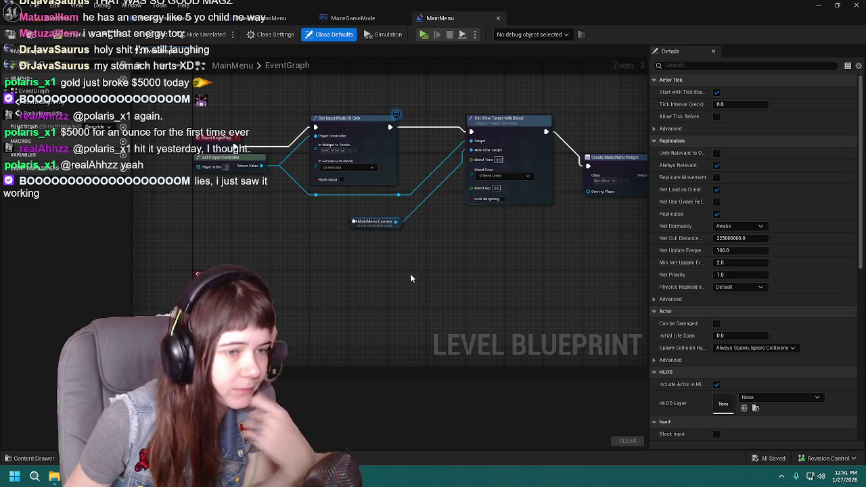
{"action": "scroll", "coordinate": [735, 298], "scroll_direction": "down", "scroll_amount": 3}
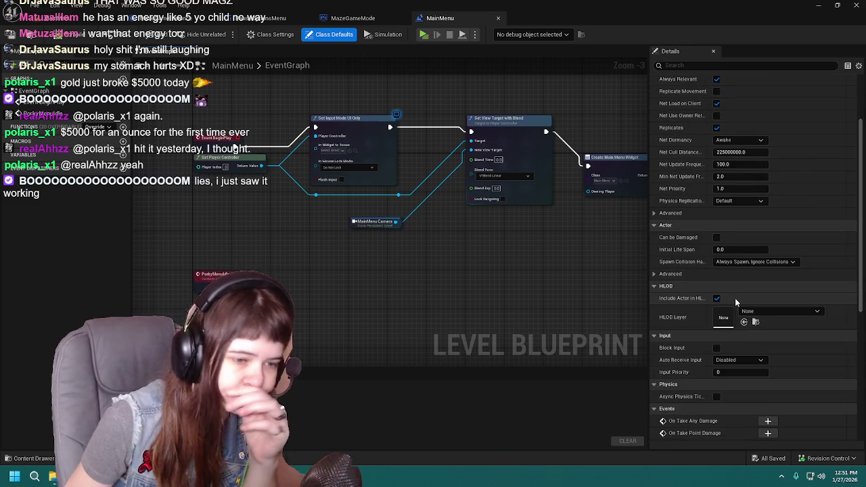
{"action": "scroll", "coordinate": [735, 298], "scroll_direction": "down", "scroll_amount": 3}
{"action": "scroll", "coordinate": [735, 296], "scroll_direction": "down", "scroll_amount": 3}
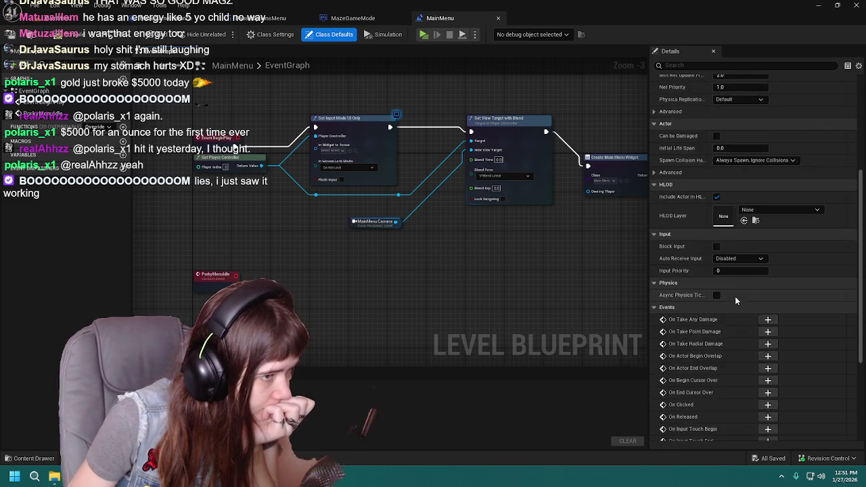
{"action": "scroll", "coordinate": [735, 296], "scroll_direction": "up", "scroll_amount": 8}
{"action": "mouse_move", "coordinate": [567, 260]}
{"action": "left_mouse_down"}
{"action": "mouse_move", "coordinate": [517, 260]}
{"action": "mouse_move", "coordinate": [483, 340]}
{"action": "mouse_move", "coordinate": [377, 295]}
{"action": "mouse_move", "coordinate": [412, 259]}
{"action": "left_mouse_up"}
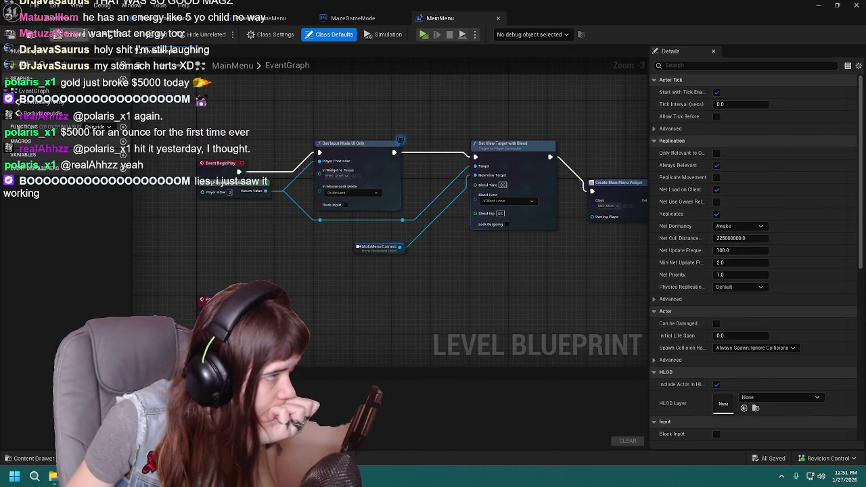
{"action": "left_click", "coordinate": [64, 18]}
{"action": "key", "text": "ctrl+space"}
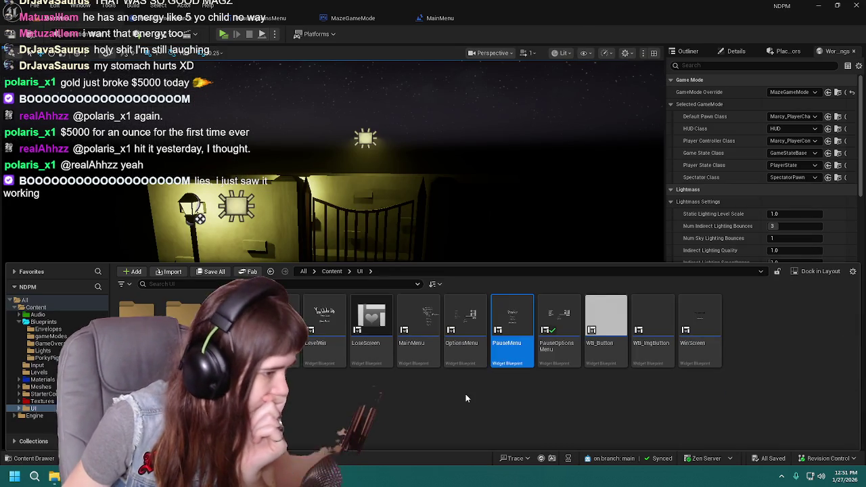
Load the 1Childhood level from Content/Levels and open its level blueprint
{"action": "left_click", "coordinate": [465, 399]}
{"action": "left_click", "coordinate": [328, 272]}
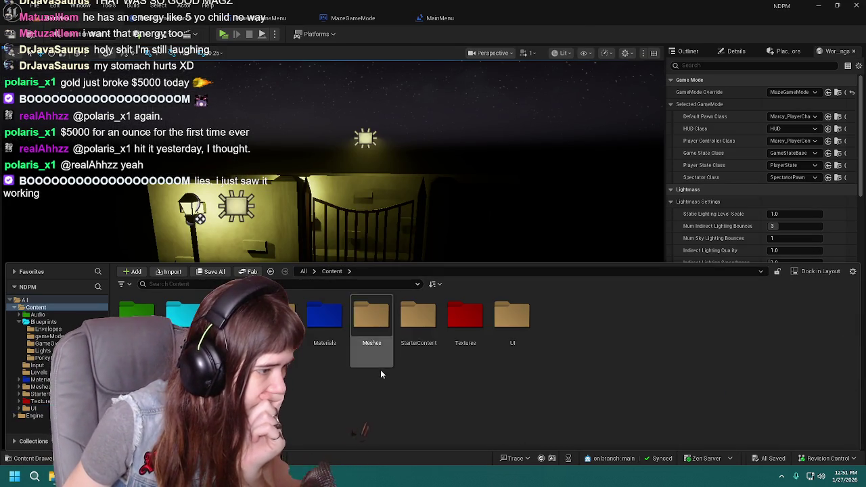
{"action": "double_click", "coordinate": [379, 339]}
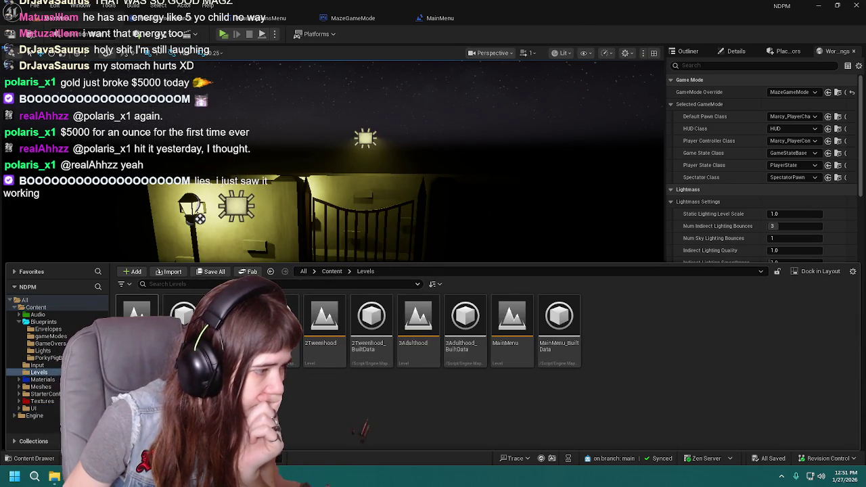
{"action": "double_click", "coordinate": [230, 318]}
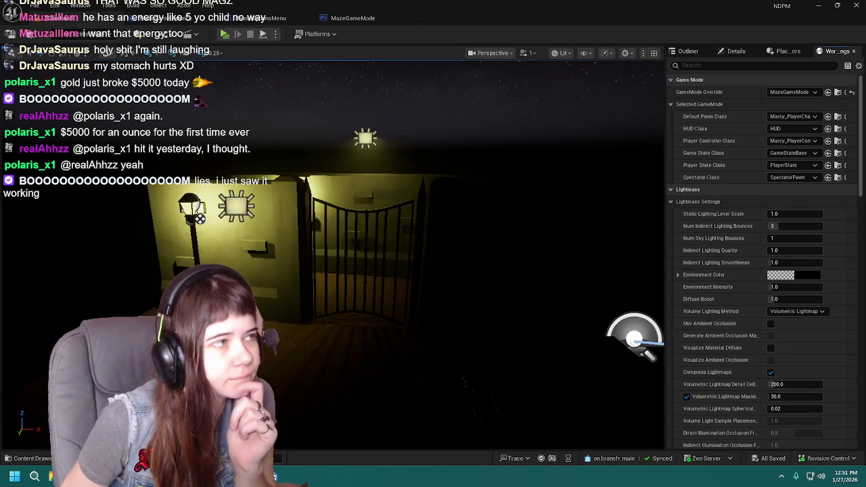
{"action": "left_click", "coordinate": [174, 34]}
{"action": "left_click", "coordinate": [193, 102]}
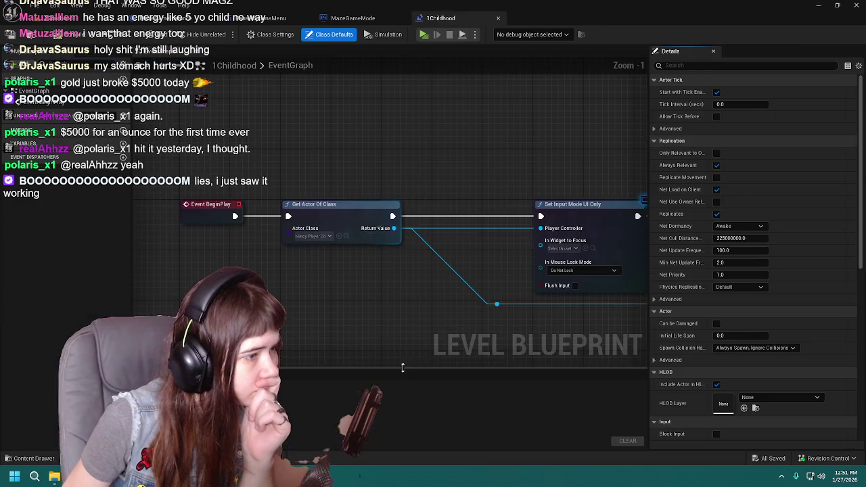
Inspect the 1Childhood graph and the MazeGameInstance loading-screen Switch on String nodes
{"action": "mouse_move", "coordinate": [255, 232]}
{"action": "left_mouse_down"}
{"action": "mouse_move", "coordinate": [235, 263]}
{"action": "mouse_move", "coordinate": [418, 294]}
{"action": "mouse_move", "coordinate": [321, 294]}
{"action": "mouse_move", "coordinate": [377, 293]}
{"action": "left_mouse_up"}
{"action": "scroll", "coordinate": [383, 294], "scroll_direction": "up", "scroll_amount": 1}
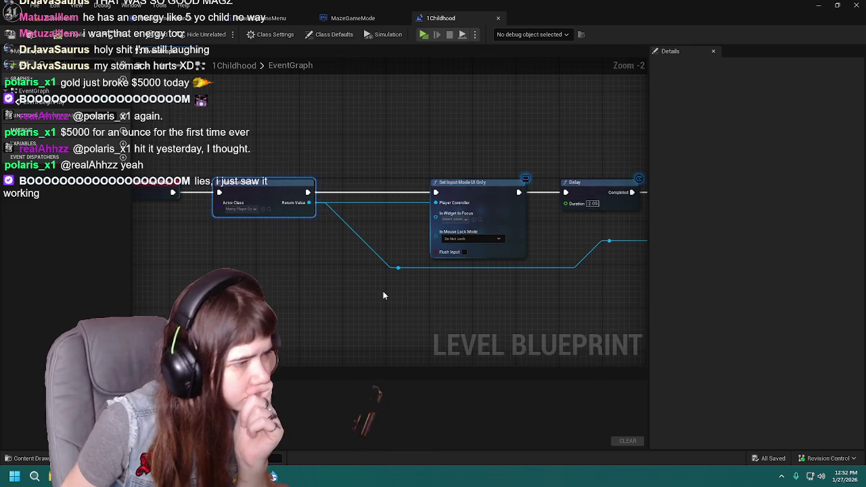
{"action": "scroll", "coordinate": [383, 295], "scroll_direction": "down", "scroll_amount": 1}
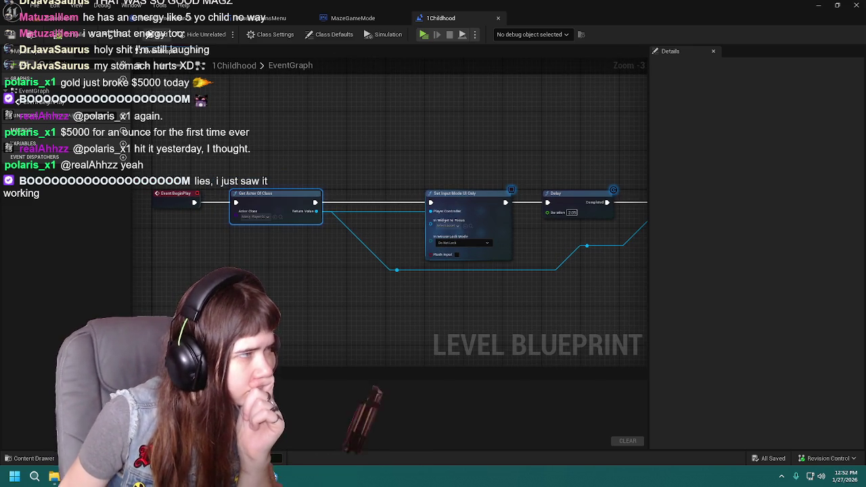
{"action": "left_click", "coordinate": [216, 20]}
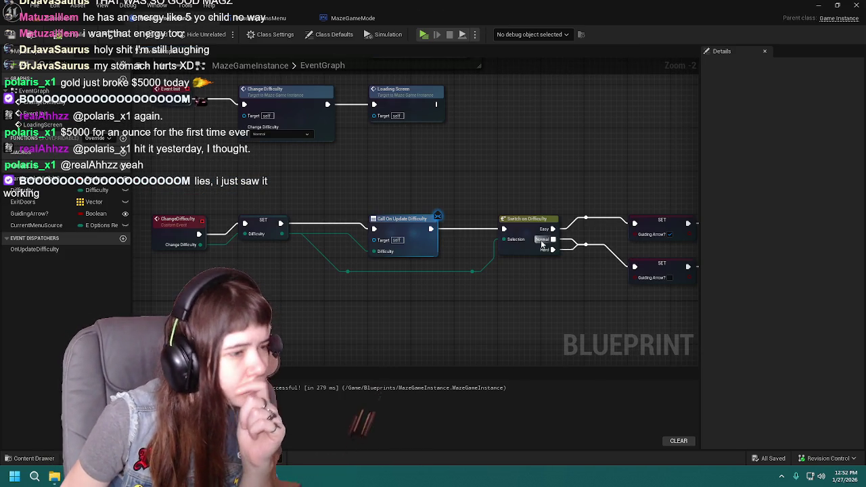
{"action": "mouse_move", "coordinate": [408, 368]}
{"action": "left_mouse_down"}
{"action": "mouse_move", "coordinate": [343, 316]}
{"action": "mouse_move", "coordinate": [443, 325]}
{"action": "mouse_move", "coordinate": [441, 282]}
{"action": "mouse_move", "coordinate": [501, 341]}
{"action": "mouse_move", "coordinate": [514, 93]}
{"action": "mouse_move", "coordinate": [514, 140]}
{"action": "left_mouse_up"}
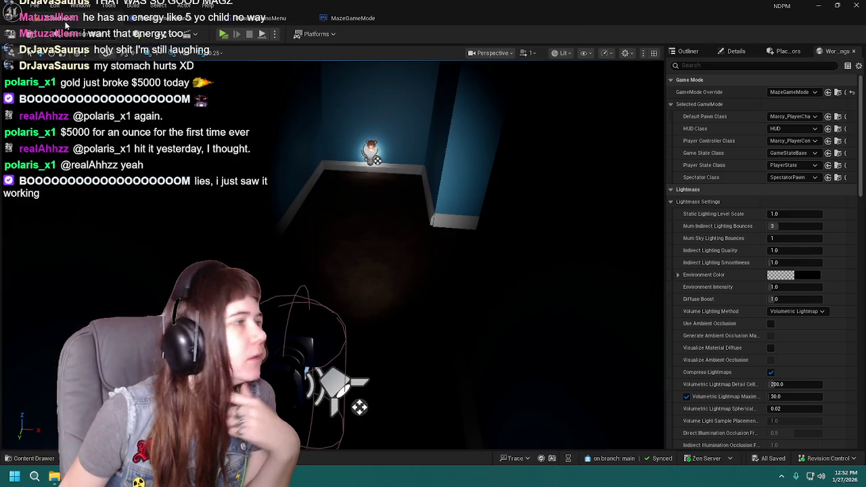
{"action": "left_click", "coordinate": [68, 18]}
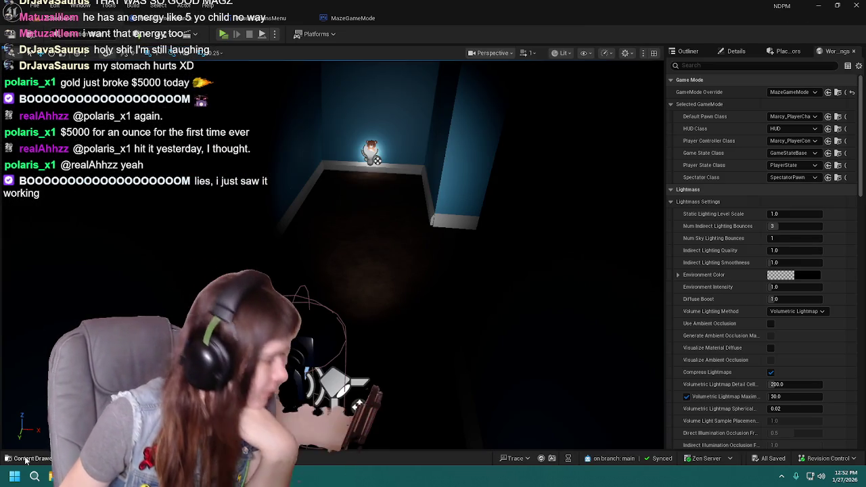
Load the MainMenu level and open its level blueprint
{"action": "left_click", "coordinate": [30, 458]}
{"action": "double_click", "coordinate": [512, 318]}
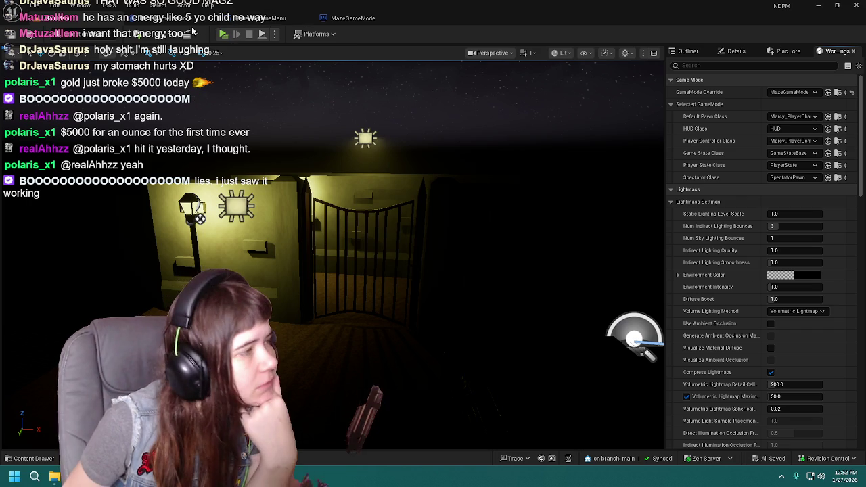
{"action": "left_click", "coordinate": [187, 34]}
{"action": "left_click", "coordinate": [183, 101]}
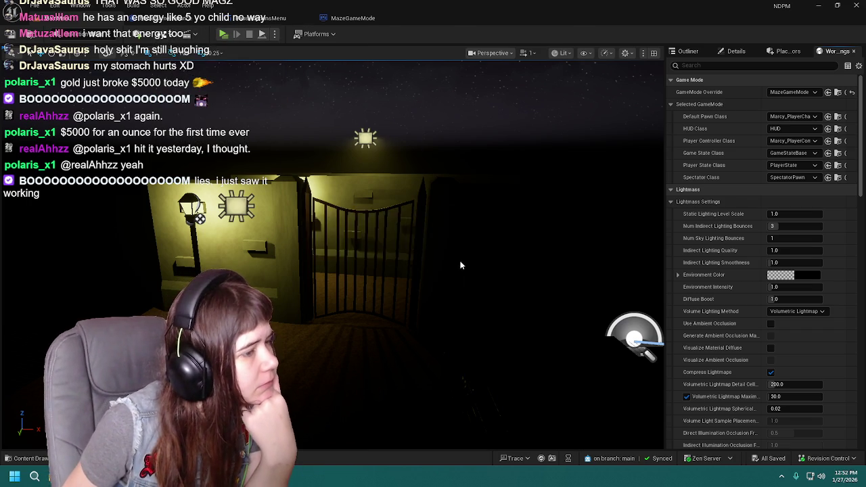
{"action": "mouse_move", "coordinate": [349, 264]}
{"action": "left_mouse_down"}
{"action": "mouse_move", "coordinate": [310, 383]}
{"action": "mouse_move", "coordinate": [333, 245]}
{"action": "mouse_move", "coordinate": [320, 272]}
{"action": "left_mouse_up"}
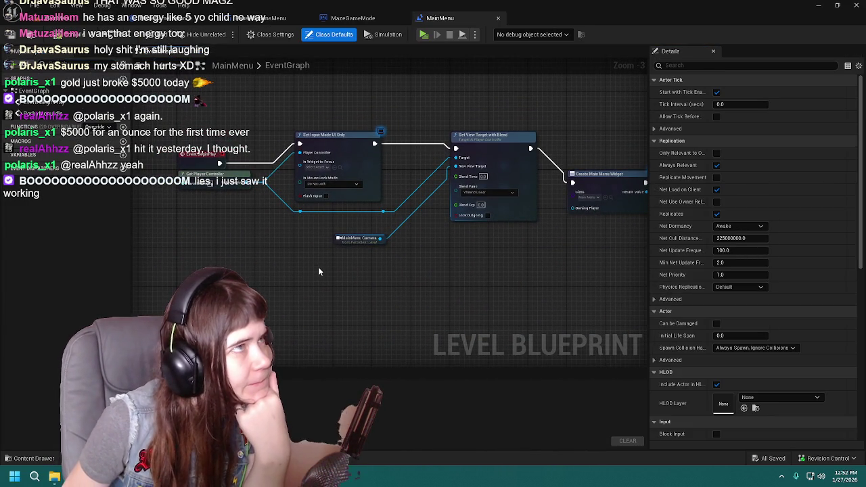
Search the action list for 'init', then dismiss it without adding a node
{"action": "mouse_move", "coordinate": [429, 265]}
{"action": "left_mouse_down"}
{"action": "mouse_move", "coordinate": [262, 264]}
{"action": "mouse_move", "coordinate": [381, 250]}
{"action": "mouse_move", "coordinate": [298, 269]}
{"action": "left_mouse_up"}
{"action": "right_click", "coordinate": [297, 270]}
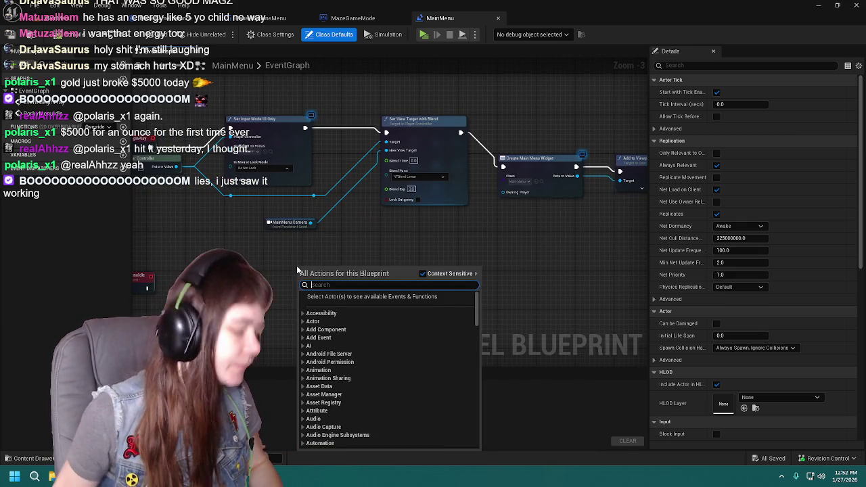
{"action": "type", "text": "init"}
{"action": "scroll", "coordinate": [371, 337], "scroll_direction": "down", "scroll_amount": 15}
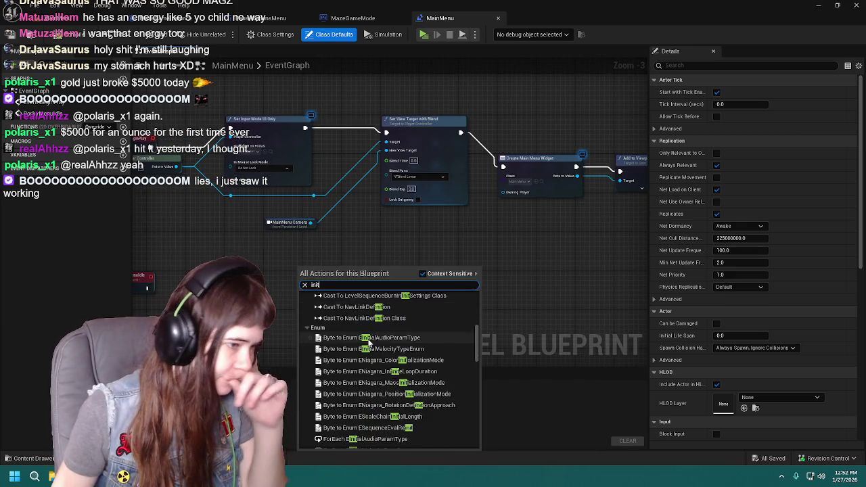
{"action": "scroll", "coordinate": [371, 336], "scroll_direction": "down", "scroll_amount": 3}
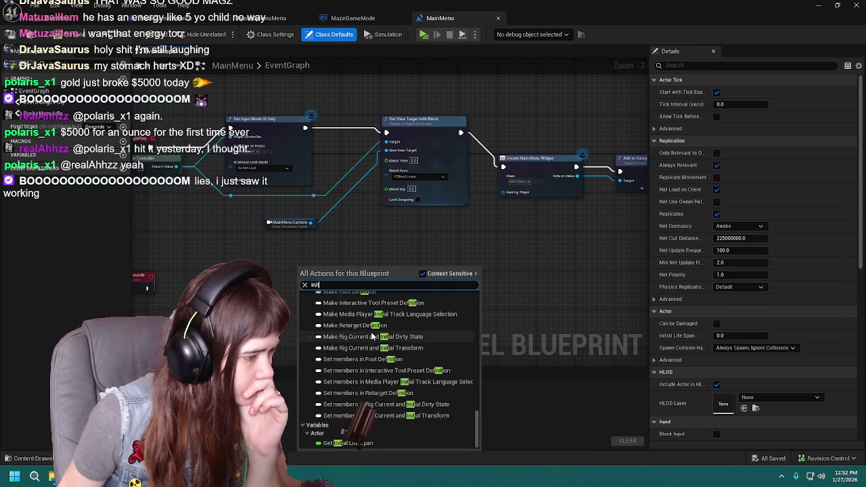
{"action": "left_click_drag", "start_coordinate": [478, 424], "coordinate": [479, 292]}
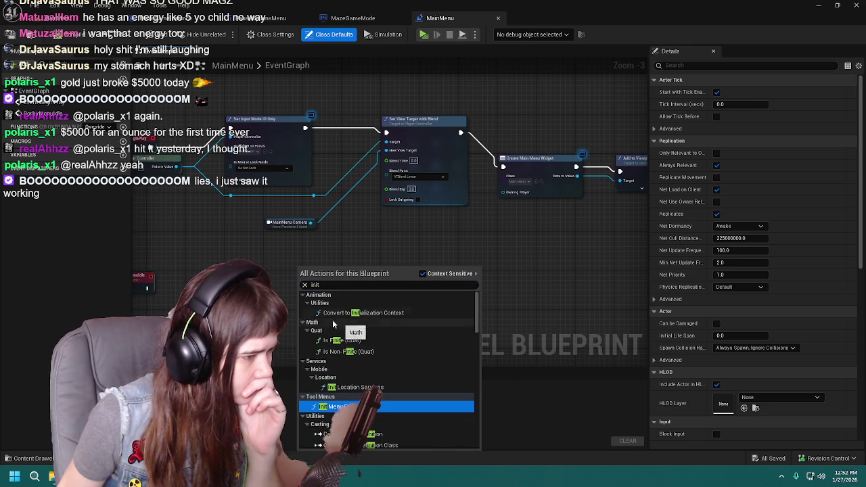
{"action": "key", "text": "Escape"}
{"action": "key", "text": "Home"}
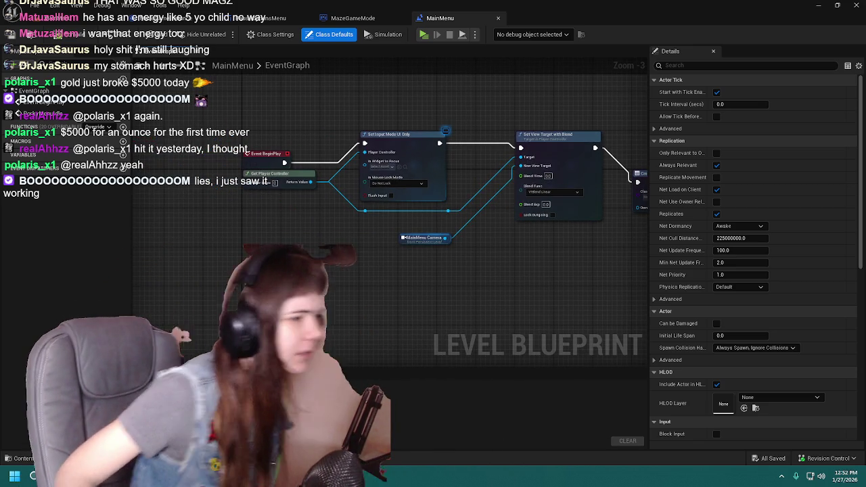
Add a Get Game Instance node feeding a Cast To MazeGameInstance node
{"action": "right_click", "coordinate": [349, 278]}
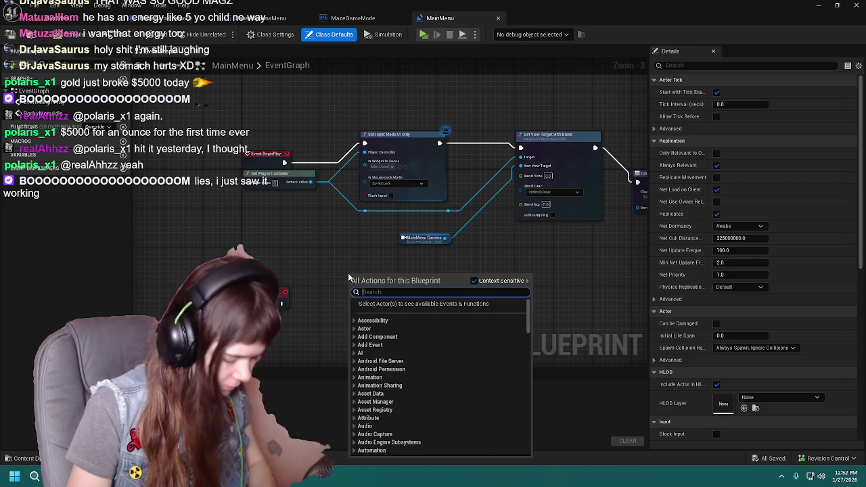
{"action": "type", "text": "get game instance"}
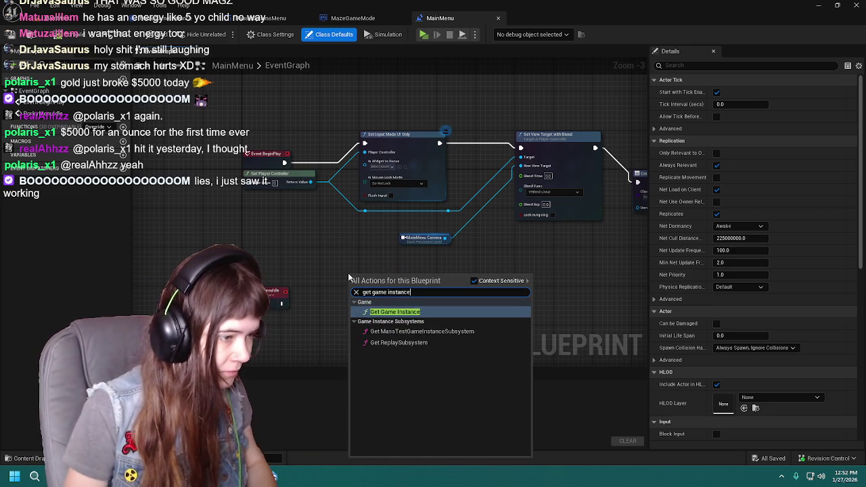
{"action": "key", "text": "Return"}
{"action": "mouse_move", "coordinate": [355, 273]}
{"action": "left_mouse_down"}
{"action": "mouse_move", "coordinate": [250, 243]}
{"action": "mouse_move", "coordinate": [361, 306]}
{"action": "left_mouse_up"}
{"action": "type", "text": "cast to"}
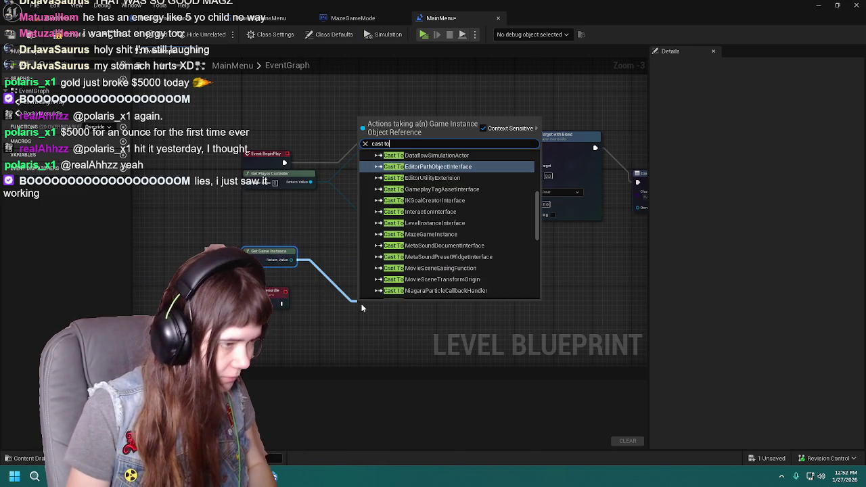
{"action": "type", "text": " mazeg"}
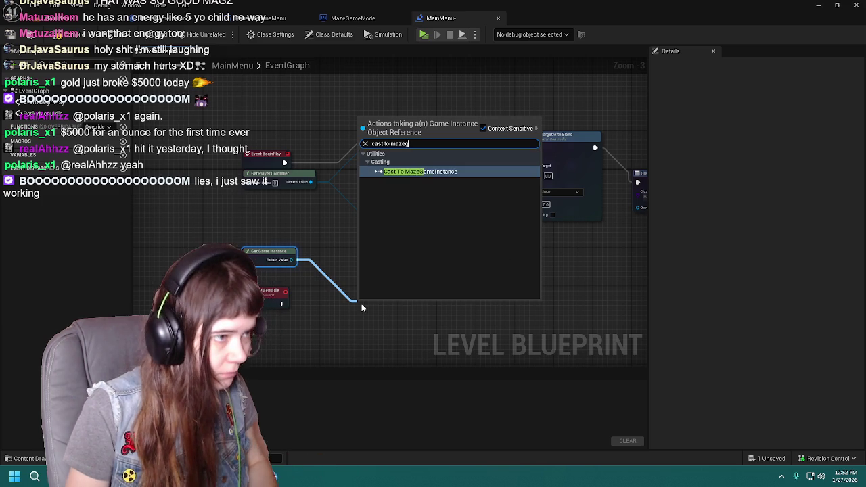
{"action": "key", "text": "Return"}
{"action": "left_click_drag", "start_coordinate": [361, 305], "coordinate": [364, 251]}
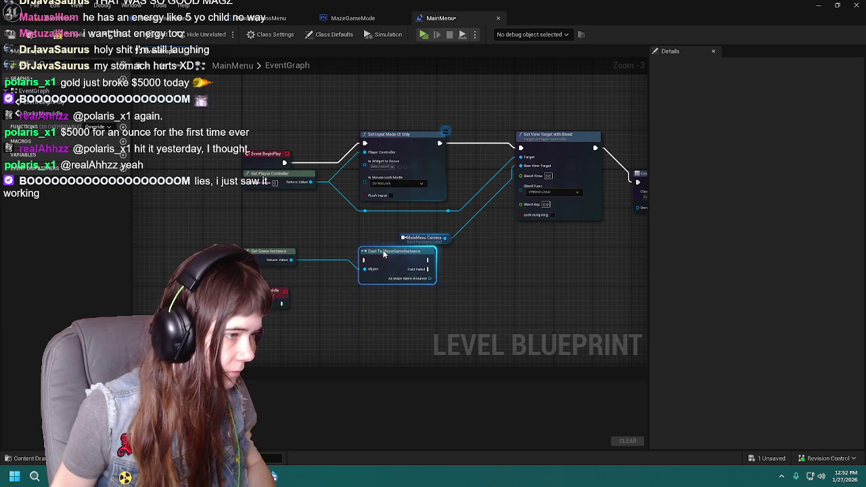
Arrange the new nodes and wire Event BeginPlay into the cast
{"action": "left_click_drag", "start_coordinate": [491, 273], "coordinate": [454, 264]}
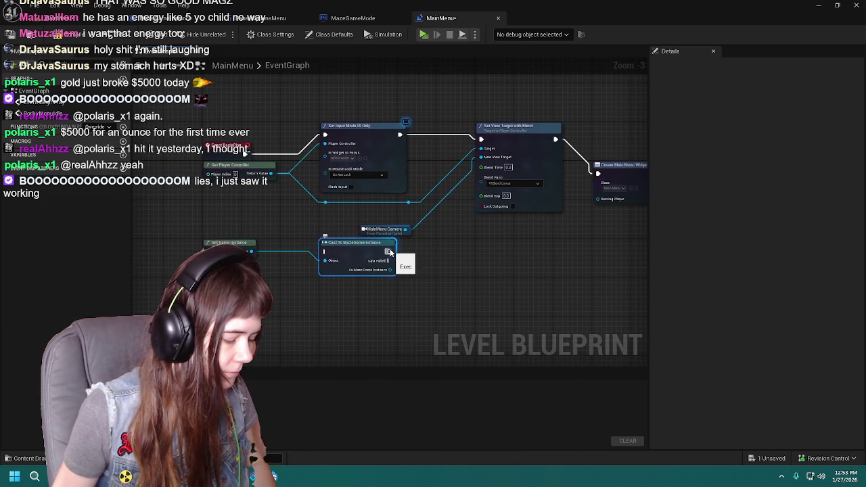
{"action": "mouse_move", "coordinate": [448, 264]}
{"action": "left_mouse_down"}
{"action": "mouse_move", "coordinate": [444, 309]}
{"action": "mouse_move", "coordinate": [443, 301]}
{"action": "left_mouse_up"}
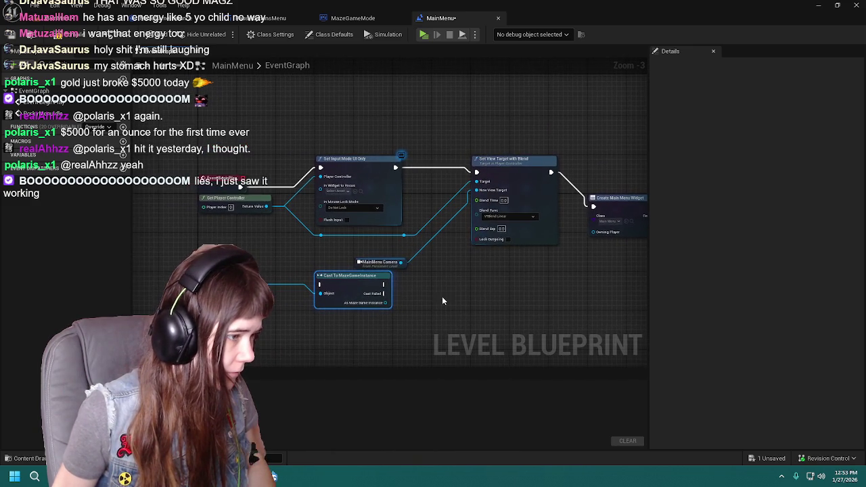
{"action": "mouse_move", "coordinate": [314, 270]}
{"action": "left_mouse_down"}
{"action": "mouse_move", "coordinate": [325, 344]}
{"action": "mouse_move", "coordinate": [325, 292]}
{"action": "mouse_move", "coordinate": [380, 117]}
{"action": "mouse_move", "coordinate": [366, 101]}
{"action": "left_mouse_up"}
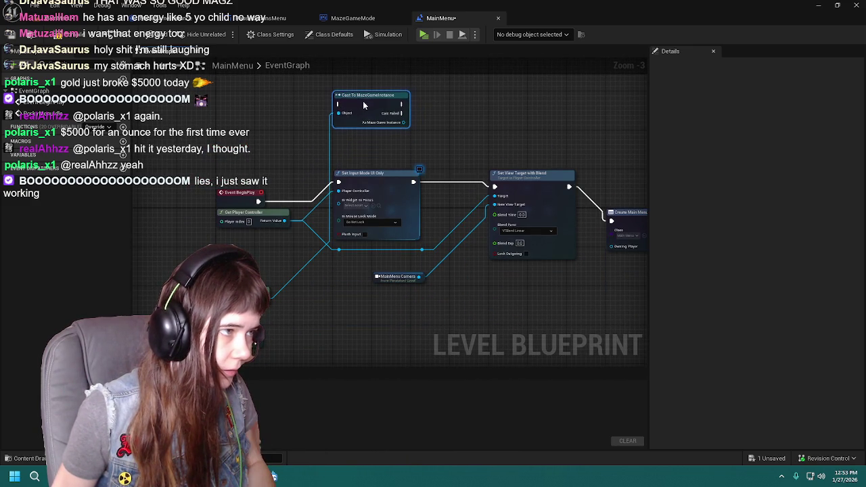
{"action": "left_click_drag", "start_coordinate": [259, 268], "coordinate": [359, 89]}
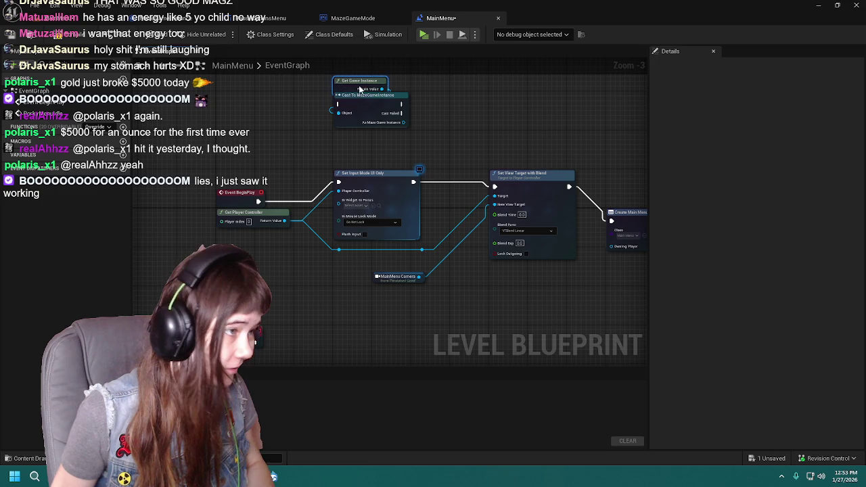
{"action": "left_click_drag", "start_coordinate": [360, 136], "coordinate": [360, 181]}
{"action": "mouse_move", "coordinate": [303, 196]}
{"action": "left_mouse_down"}
{"action": "mouse_move", "coordinate": [219, 221]}
{"action": "mouse_move", "coordinate": [294, 190]}
{"action": "mouse_move", "coordinate": [304, 175]}
{"action": "left_mouse_up"}
{"action": "left_click_drag", "start_coordinate": [368, 174], "coordinate": [323, 210]}
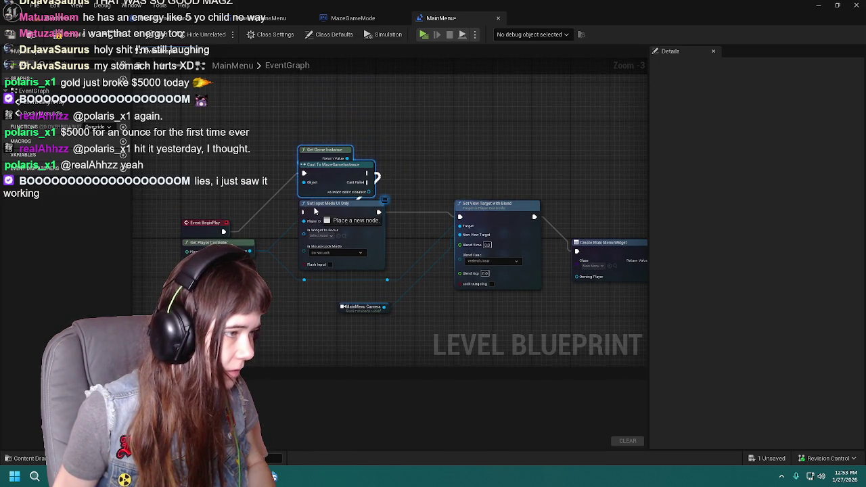
Save the blueprint, return to the level, and launch a Standalone play session
{"action": "left_click", "coordinate": [84, 37]}
{"action": "left_click", "coordinate": [197, 18]}
{"action": "left_click", "coordinate": [223, 34]}
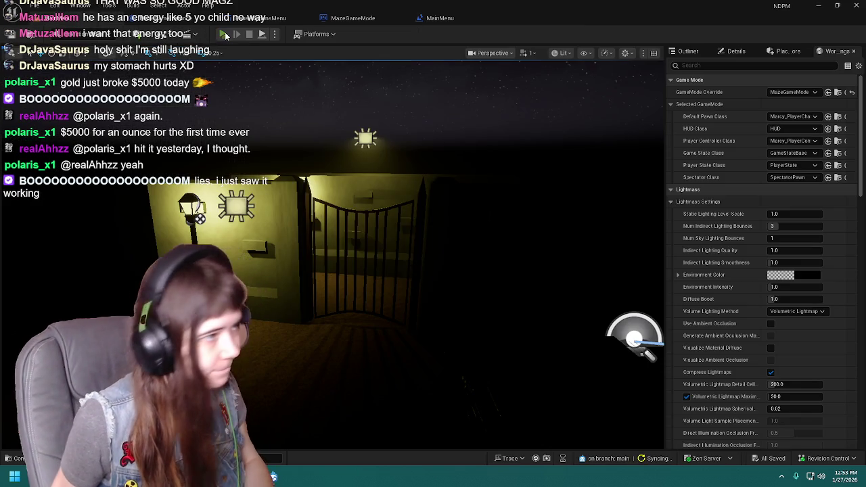
Visit the title Options screen, back out, and start the game
{"action": "left_click", "coordinate": [604, 360]}
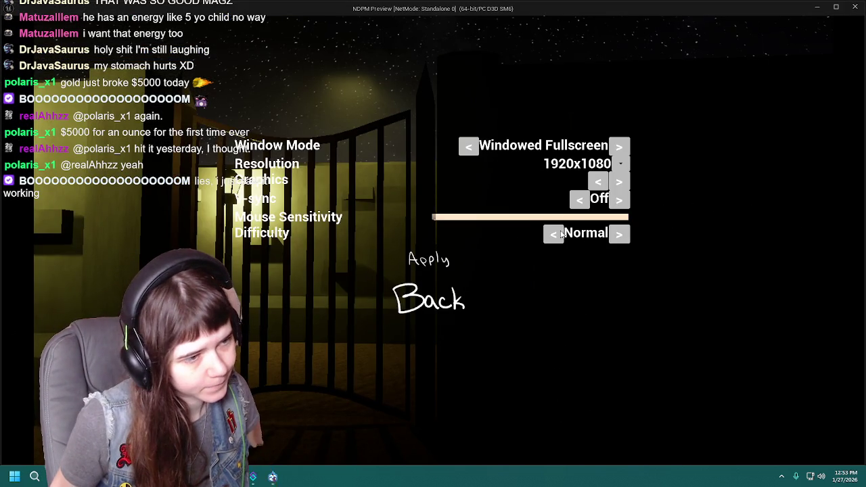
{"action": "left_click", "coordinate": [406, 264]}
{"action": "left_click", "coordinate": [437, 305]}
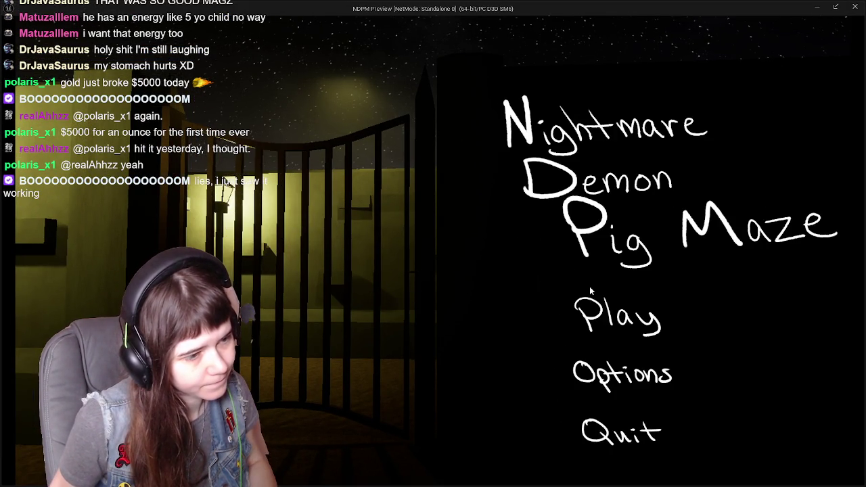
{"action": "left_click", "coordinate": [632, 322]}
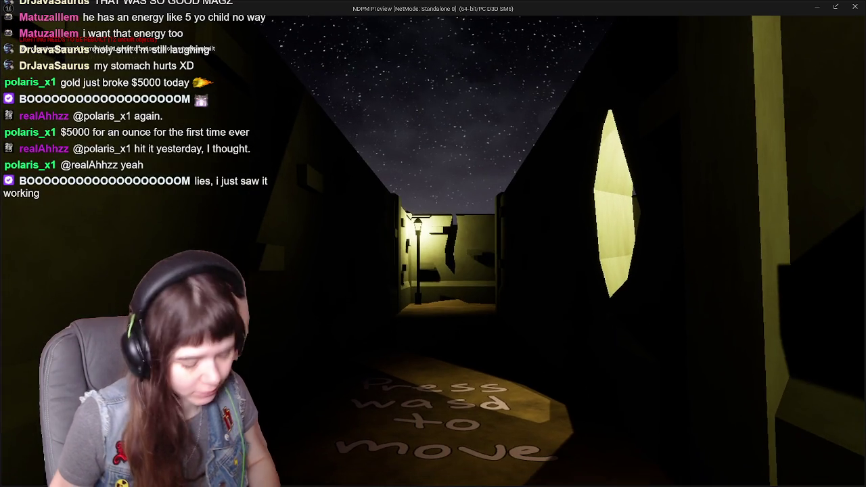
Pause, set Difficulty to Easy, quit to the title menu, and stop the preview
{"action": "key", "text": "Escape"}
{"action": "left_click", "coordinate": [440, 321]}
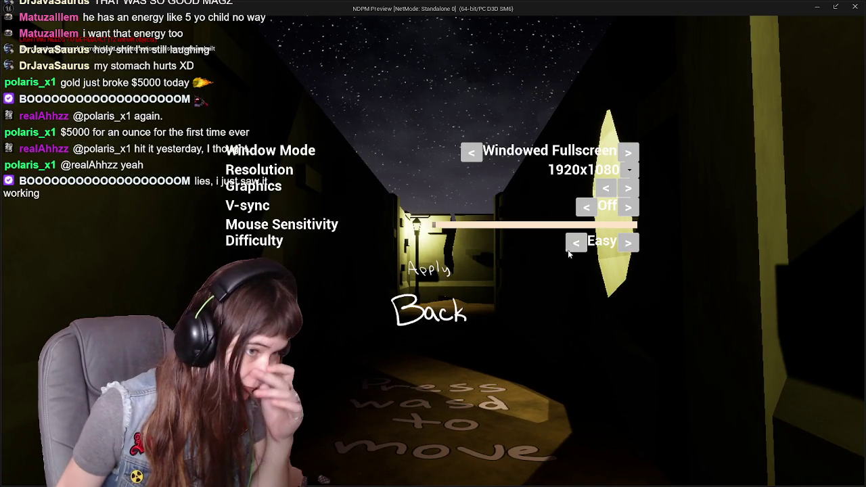
{"action": "left_click", "coordinate": [575, 244]}
{"action": "left_click", "coordinate": [626, 243]}
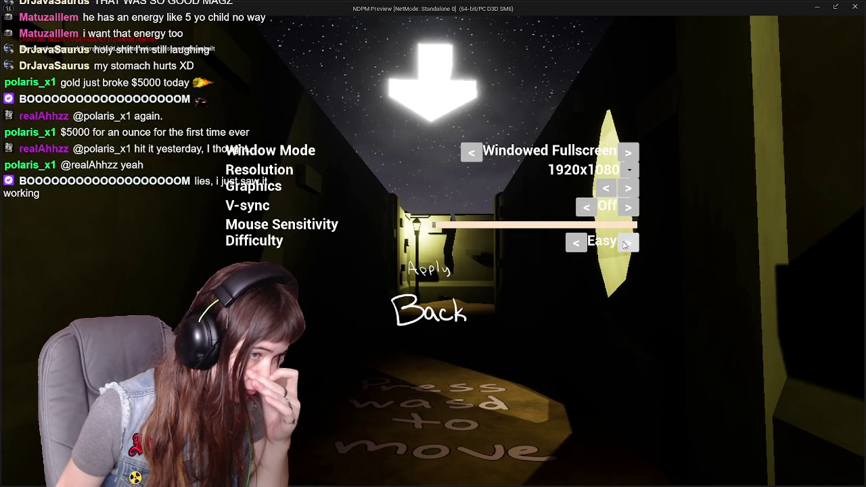
{"action": "left_click", "coordinate": [456, 310]}
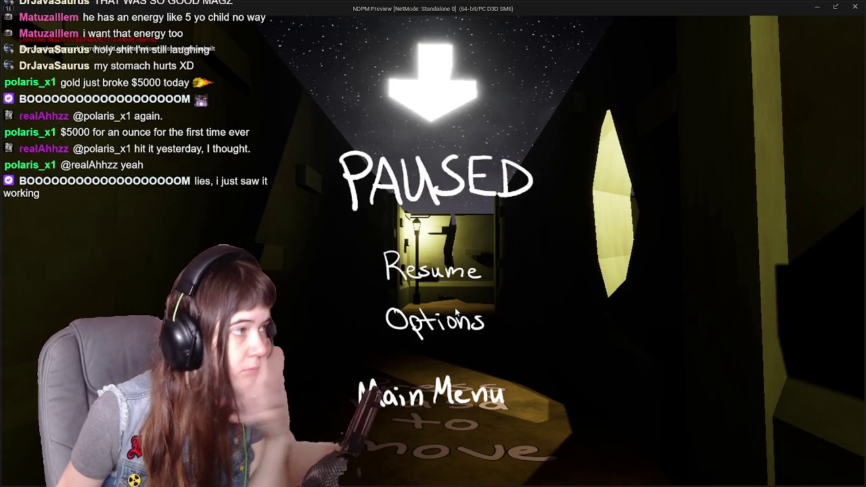
{"action": "left_click", "coordinate": [451, 403]}
{"action": "left_click", "coordinate": [628, 375]}
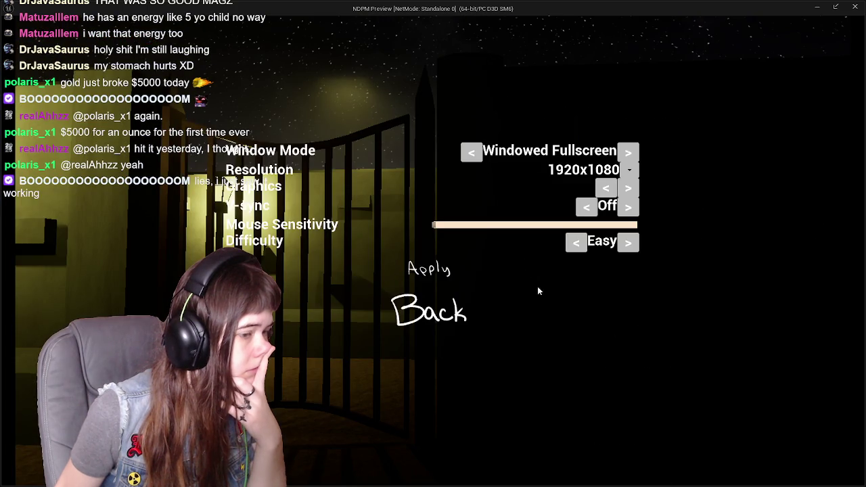
{"action": "key", "text": "Escape"}
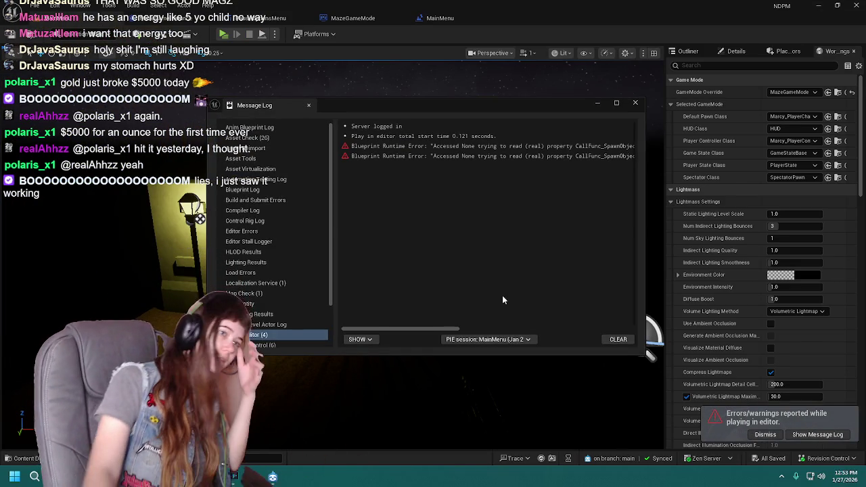
Close the Message Log and switch to the PauseOptionsMenu event graph
{"action": "left_click_drag", "start_coordinate": [429, 327], "coordinate": [605, 327]}
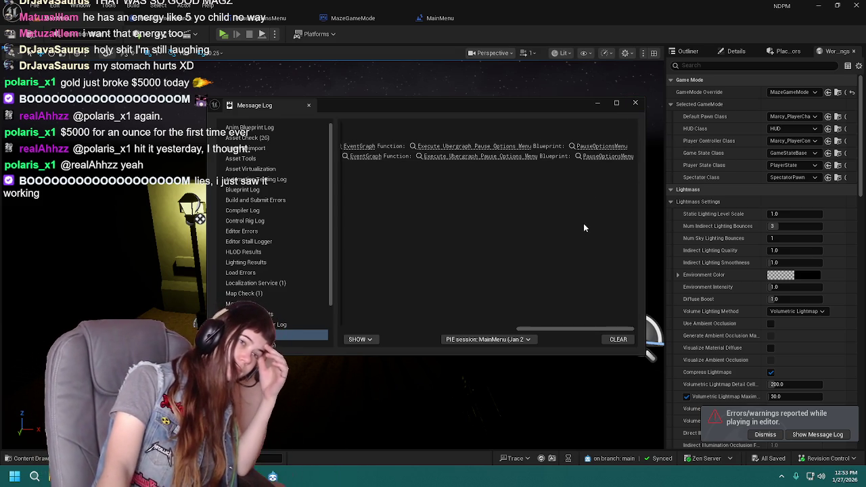
{"action": "left_click", "coordinate": [636, 104]}
{"action": "left_click", "coordinate": [247, 21]}
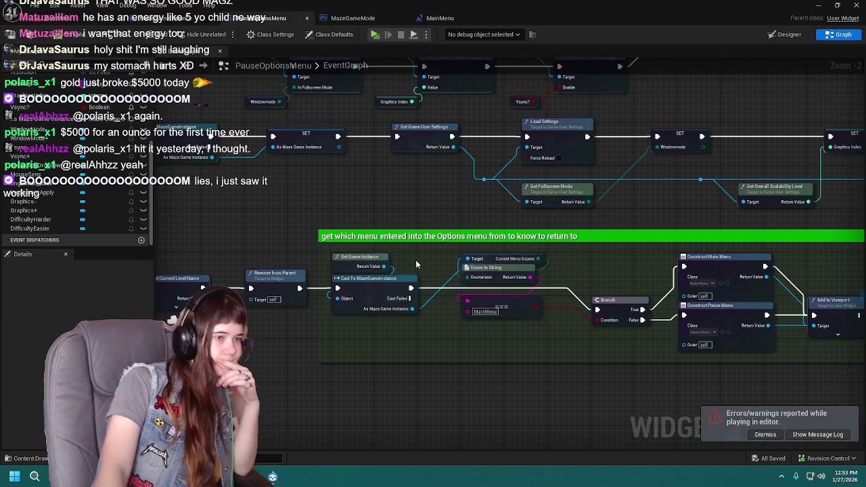
{"action": "scroll", "coordinate": [493, 201], "scroll_direction": "up", "scroll_amount": 2}
{"action": "scroll", "coordinate": [559, 218], "scroll_direction": "down", "scroll_amount": 1}
Find the Change Difficulty nodes and search 'set guiding' from the As Maze Game Instance pin
{"action": "mouse_move", "coordinate": [559, 218]}
{"action": "left_mouse_down"}
{"action": "mouse_move", "coordinate": [570, 233]}
{"action": "mouse_move", "coordinate": [573, 225]}
{"action": "mouse_move", "coordinate": [190, 241]}
{"action": "left_mouse_up"}
{"action": "mouse_move", "coordinate": [484, 316]}
{"action": "left_mouse_down"}
{"action": "mouse_move", "coordinate": [686, 91]}
{"action": "mouse_move", "coordinate": [483, 149]}
{"action": "mouse_move", "coordinate": [576, 101]}
{"action": "left_mouse_up"}
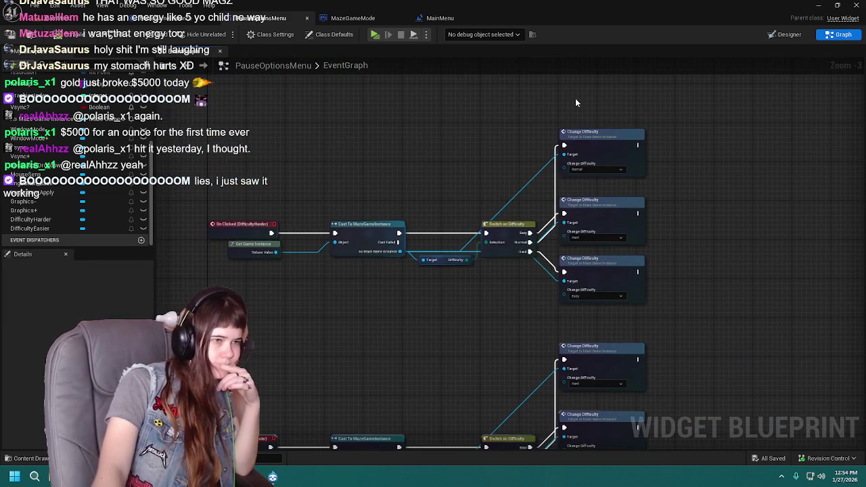
{"action": "scroll", "coordinate": [460, 199], "scroll_direction": "up", "scroll_amount": 1}
{"action": "mouse_move", "coordinate": [479, 245]}
{"action": "left_mouse_down"}
{"action": "mouse_move", "coordinate": [432, 205]}
{"action": "mouse_move", "coordinate": [369, 189]}
{"action": "mouse_move", "coordinate": [375, 136]}
{"action": "mouse_move", "coordinate": [409, 158]}
{"action": "left_mouse_up"}
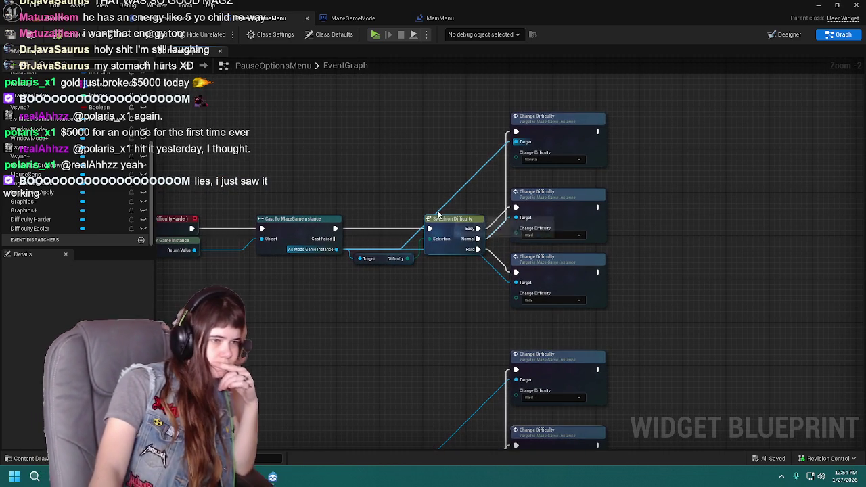
{"action": "left_click_drag", "start_coordinate": [336, 249], "coordinate": [377, 356]}
{"action": "type", "text": "se"}
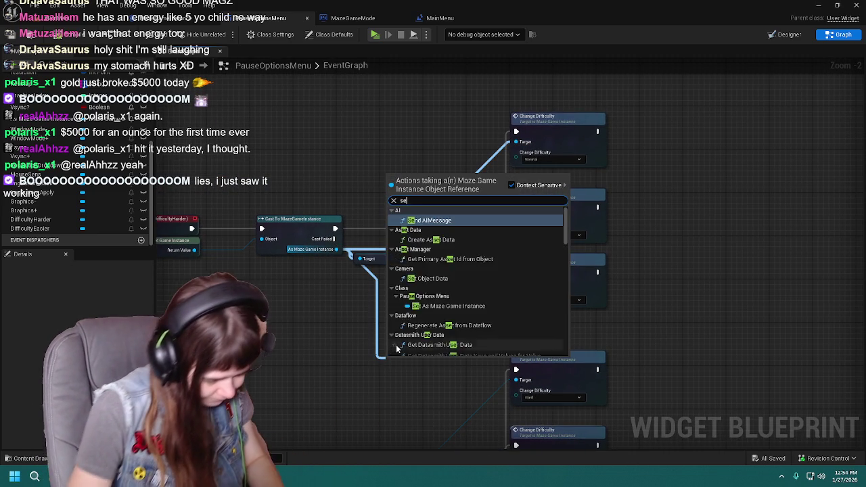
{"action": "type", "text": "t guiding"}
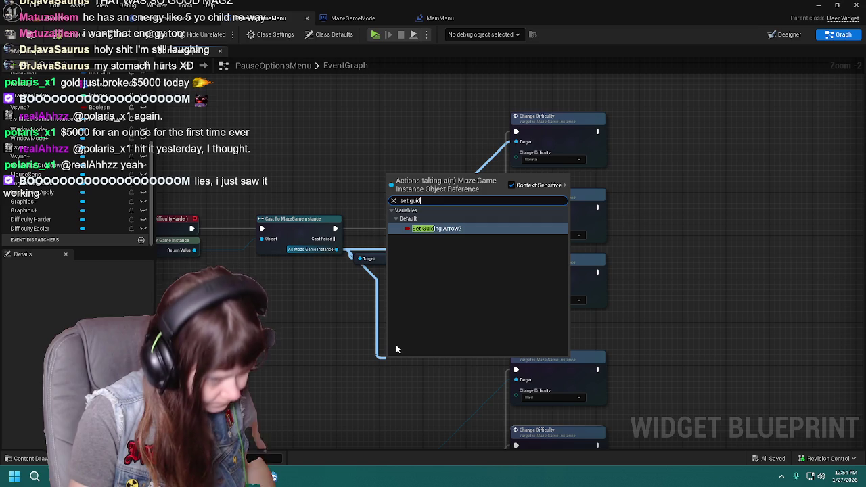
Add a SET Guiding Arrow? node running after the Easy Change Difficulty
{"action": "key", "text": "Return"}
{"action": "mouse_move", "coordinate": [410, 360]}
{"action": "left_mouse_down"}
{"action": "mouse_move", "coordinate": [677, 265]}
{"action": "mouse_move", "coordinate": [659, 257]}
{"action": "mouse_move", "coordinate": [668, 254]}
{"action": "mouse_move", "coordinate": [672, 292]}
{"action": "left_mouse_up"}
{"action": "mouse_move", "coordinate": [458, 252]}
{"action": "left_mouse_down"}
{"action": "mouse_move", "coordinate": [506, 269]}
{"action": "mouse_move", "coordinate": [510, 183]}
{"action": "mouse_move", "coordinate": [518, 230]}
{"action": "mouse_move", "coordinate": [533, 151]}
{"action": "left_mouse_up"}
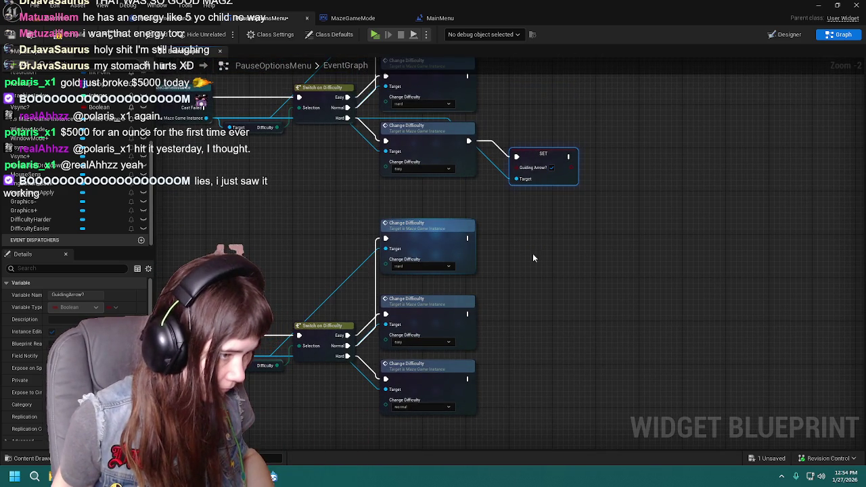
Duplicate the SET node after a second Change Difficulty, compile, and feed its Target the game instance
{"action": "key", "text": "ctrl+c"}
{"action": "key", "text": "ctrl+v"}
{"action": "left_click_drag", "start_coordinate": [541, 340], "coordinate": [527, 326]}
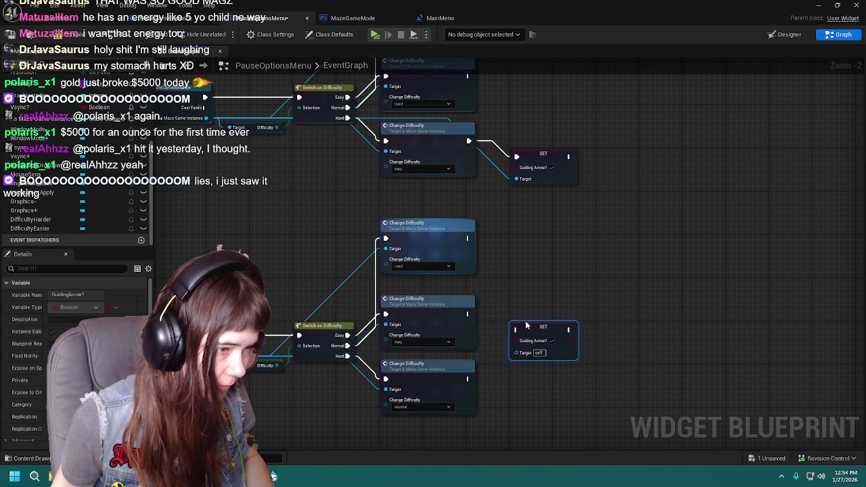
{"action": "left_click_drag", "start_coordinate": [467, 314], "coordinate": [516, 330]}
{"action": "key", "text": "ctrl+s"}
{"action": "left_click", "coordinate": [551, 300]}
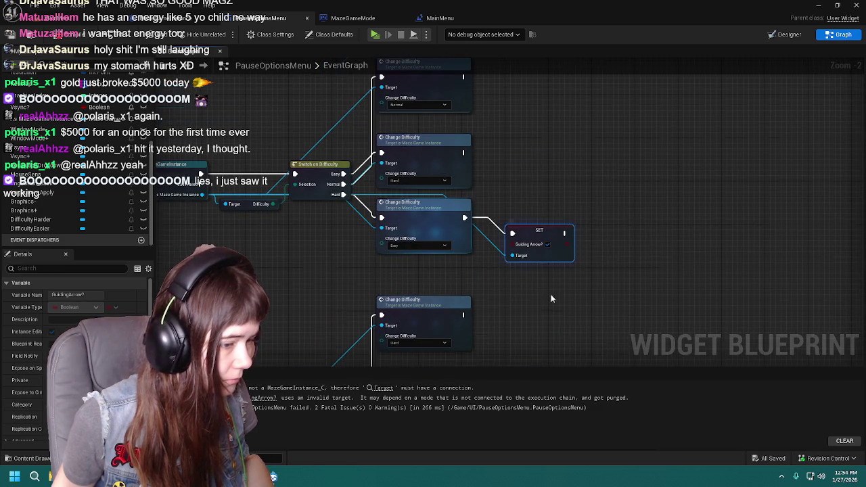
{"action": "left_click", "coordinate": [384, 388]}
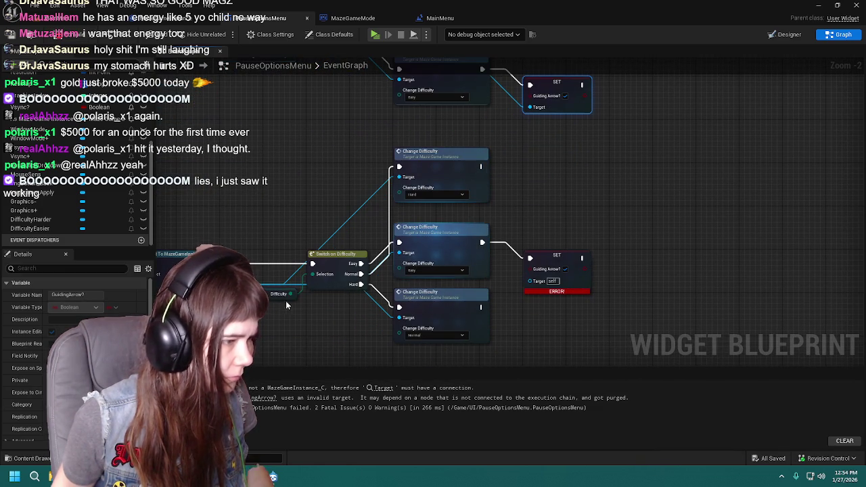
{"action": "left_click_drag", "start_coordinate": [260, 287], "coordinate": [530, 280]}
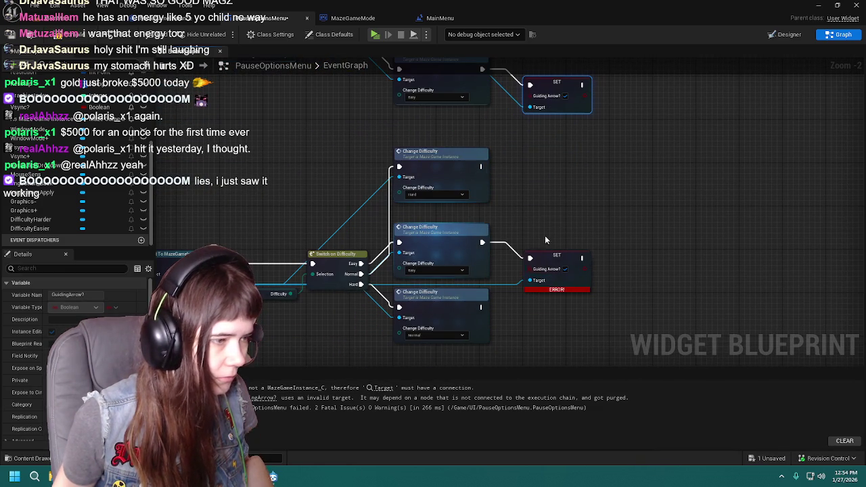
{"action": "left_click", "coordinate": [534, 274]}
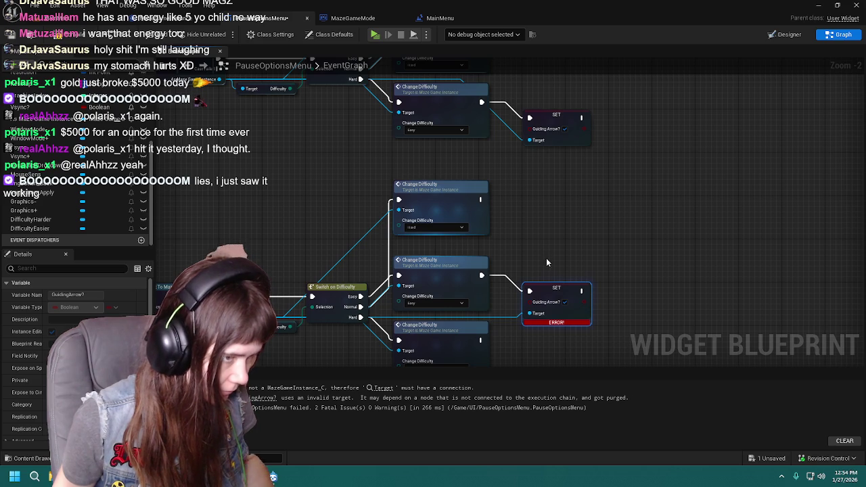
Paste another SET node after the middle Change Difficulty, its Target fed through a reroute knot
{"action": "key", "text": "ctrl+c"}
{"action": "key", "text": "ctrl+v"}
{"action": "left_click_drag", "start_coordinate": [551, 236], "coordinate": [551, 199]}
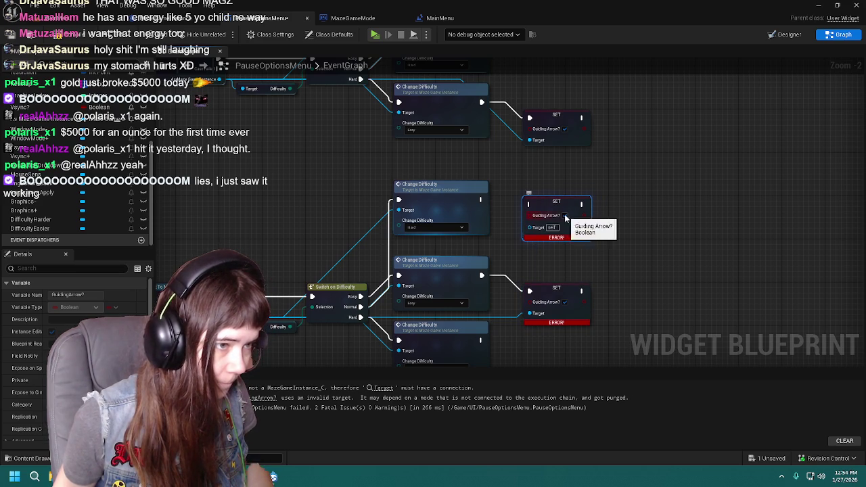
{"action": "left_click_drag", "start_coordinate": [480, 200], "coordinate": [530, 204]}
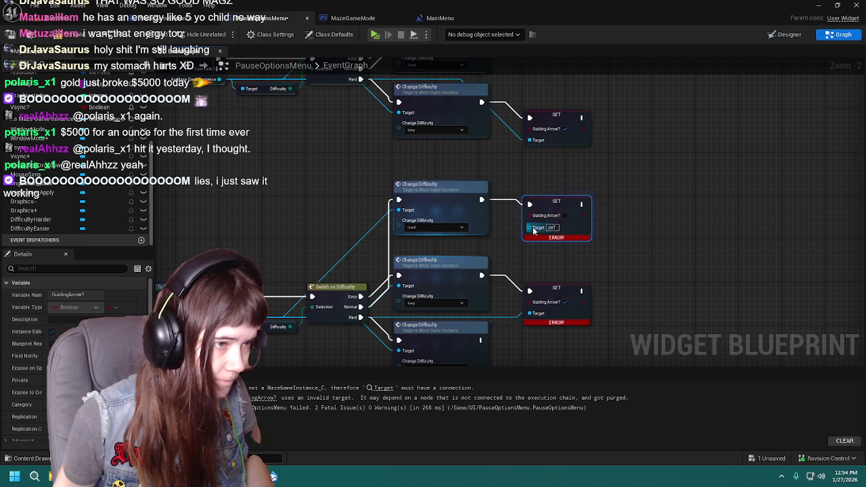
{"action": "mouse_move", "coordinate": [290, 326]}
{"action": "left_mouse_down"}
{"action": "mouse_move", "coordinate": [550, 251]}
{"action": "mouse_move", "coordinate": [542, 228]}
{"action": "mouse_move", "coordinate": [530, 227]}
{"action": "mouse_move", "coordinate": [603, 202]}
{"action": "left_mouse_up"}
{"action": "mouse_move", "coordinate": [552, 225]}
{"action": "left_mouse_down"}
{"action": "mouse_move", "coordinate": [557, 193]}
{"action": "mouse_move", "coordinate": [506, 203]}
{"action": "mouse_move", "coordinate": [542, 213]}
{"action": "mouse_move", "coordinate": [581, 264]}
{"action": "left_mouse_up"}
{"action": "double_click", "coordinate": [504, 199]}
Copy the SET node again and run it after the Normal Change Difficulty
{"action": "left_click", "coordinate": [603, 240]}
{"action": "left_click", "coordinate": [594, 164]}
{"action": "key", "text": "ctrl+c"}
{"action": "key", "text": "ctrl+v"}
{"action": "left_click_drag", "start_coordinate": [606, 306], "coordinate": [606, 282]}
{"action": "mouse_move", "coordinate": [489, 291]}
{"action": "left_mouse_down"}
{"action": "mouse_move", "coordinate": [537, 300]}
{"action": "mouse_move", "coordinate": [579, 286]}
{"action": "left_mouse_up"}
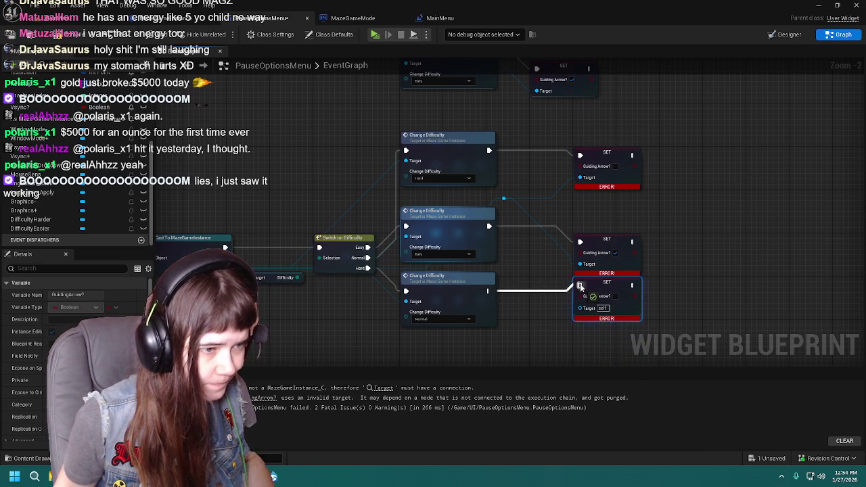
Link the reroute knot to the new SET's Target and align the three SET nodes
{"action": "mouse_move", "coordinate": [504, 198]}
{"action": "left_mouse_down"}
{"action": "mouse_move", "coordinate": [587, 316]}
{"action": "mouse_move", "coordinate": [582, 309]}
{"action": "left_mouse_up"}
{"action": "mouse_move", "coordinate": [609, 237]}
{"action": "left_mouse_down"}
{"action": "mouse_move", "coordinate": [609, 197]}
{"action": "mouse_move", "coordinate": [611, 215]}
{"action": "left_mouse_up"}
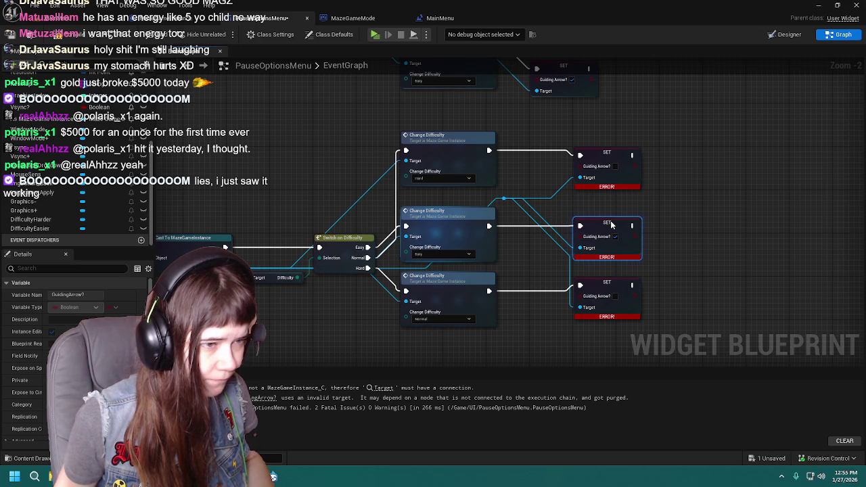
{"action": "left_click_drag", "start_coordinate": [598, 290], "coordinate": [597, 282]}
{"action": "left_click_drag", "start_coordinate": [597, 153], "coordinate": [597, 142]}
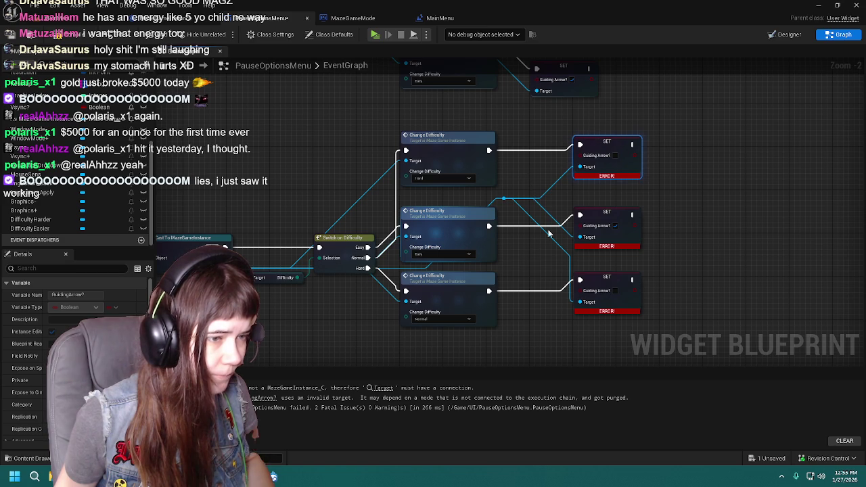
{"action": "left_click_drag", "start_coordinate": [513, 188], "coordinate": [575, 177]}
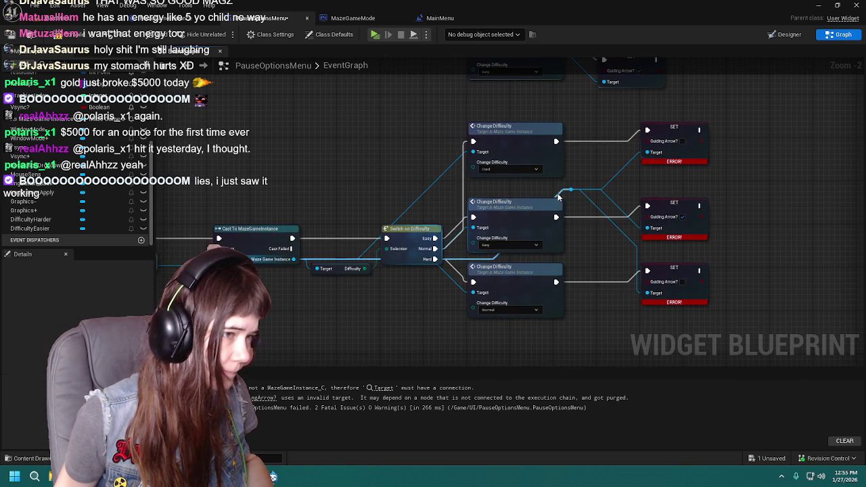
{"action": "left_click_drag", "start_coordinate": [473, 196], "coordinate": [391, 196]}
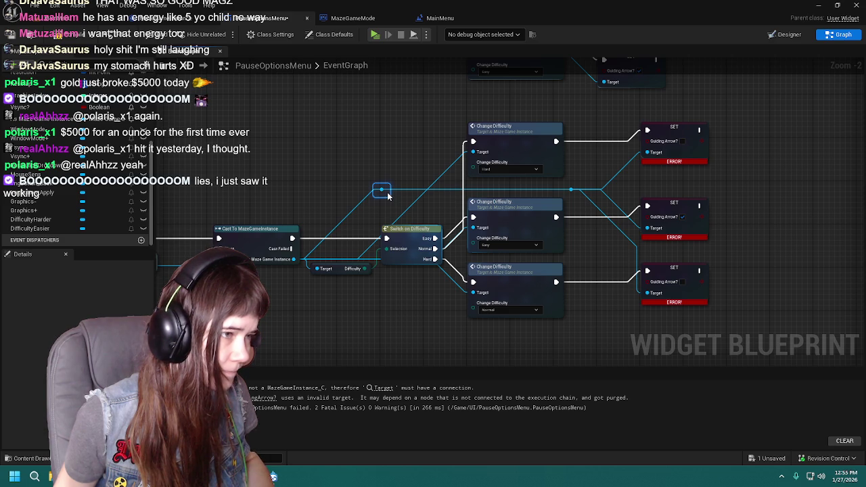
{"action": "left_click_drag", "start_coordinate": [387, 193], "coordinate": [339, 218]}
{"action": "left_click_drag", "start_coordinate": [363, 184], "coordinate": [322, 197]}
{"action": "mouse_move", "coordinate": [543, 155]}
{"action": "left_mouse_down"}
{"action": "mouse_move", "coordinate": [622, 283]}
{"action": "mouse_move", "coordinate": [631, 346]}
{"action": "left_mouse_up"}
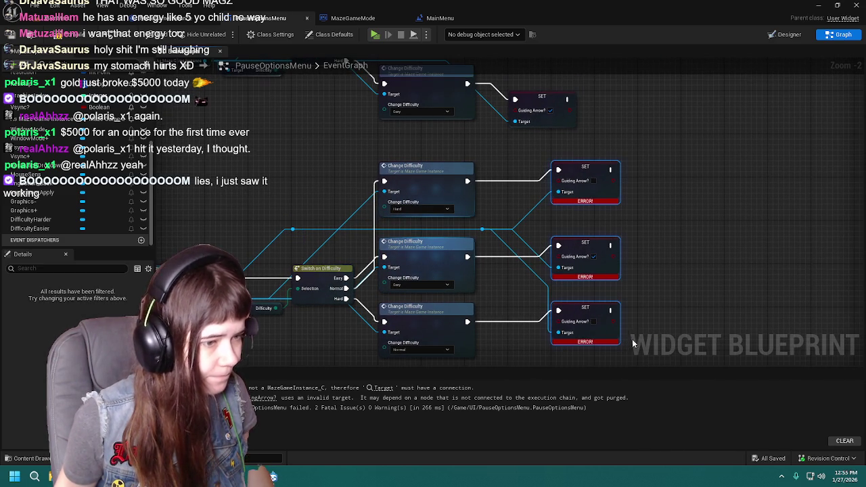
Add a SET node for the upper switch's Normal branch, its Target routed from the cast via reroute knots
{"action": "mouse_move", "coordinate": [591, 166]}
{"action": "left_mouse_down"}
{"action": "mouse_move", "coordinate": [580, 243]}
{"action": "mouse_move", "coordinate": [619, 148]}
{"action": "mouse_move", "coordinate": [557, 207]}
{"action": "mouse_move", "coordinate": [533, 138]}
{"action": "left_mouse_up"}
{"action": "left_click", "coordinate": [580, 242]}
{"action": "key", "text": "ctrl+w"}
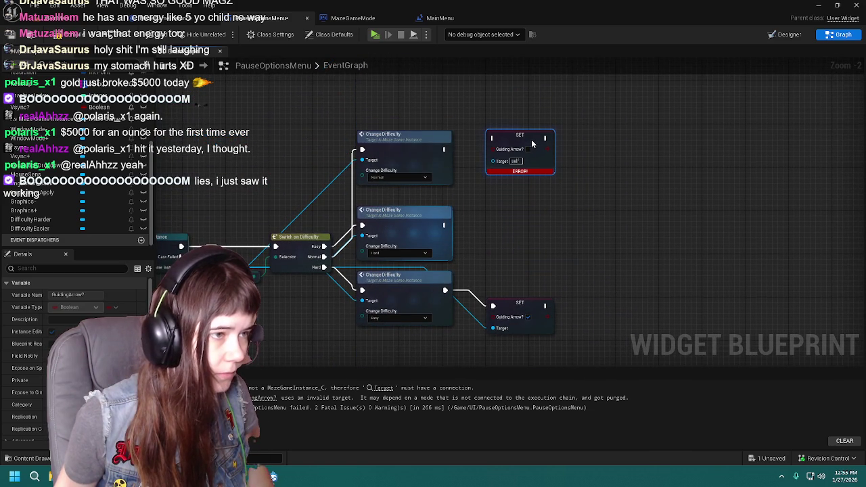
{"action": "left_click_drag", "start_coordinate": [281, 216], "coordinate": [369, 182]}
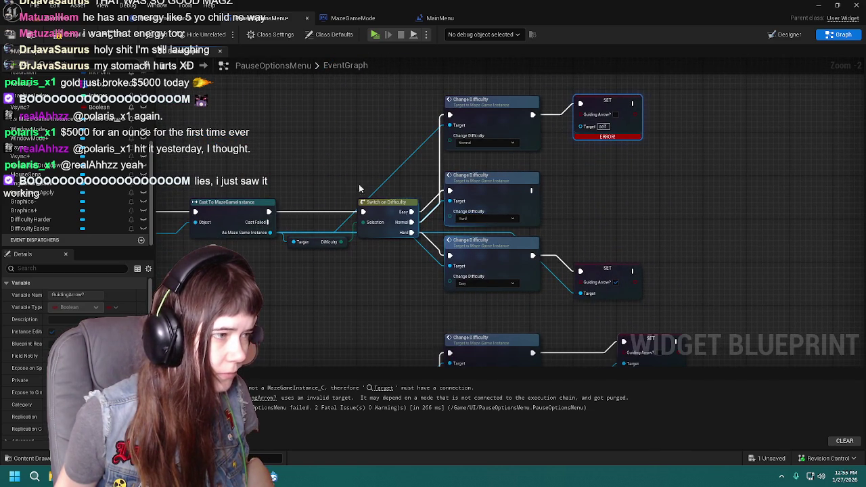
{"action": "mouse_move", "coordinate": [271, 219]}
{"action": "left_mouse_down"}
{"action": "mouse_move", "coordinate": [281, 233]}
{"action": "mouse_move", "coordinate": [589, 131]}
{"action": "mouse_move", "coordinate": [582, 126]}
{"action": "left_mouse_up"}
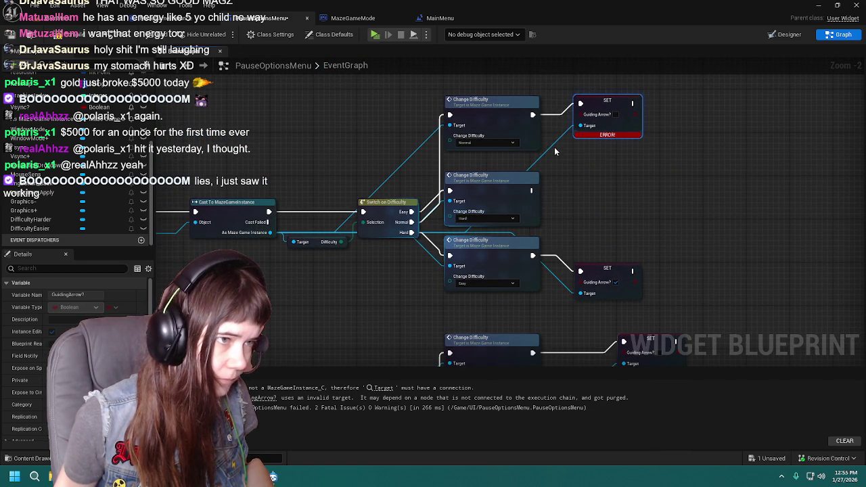
{"action": "left_click", "coordinate": [552, 150]}
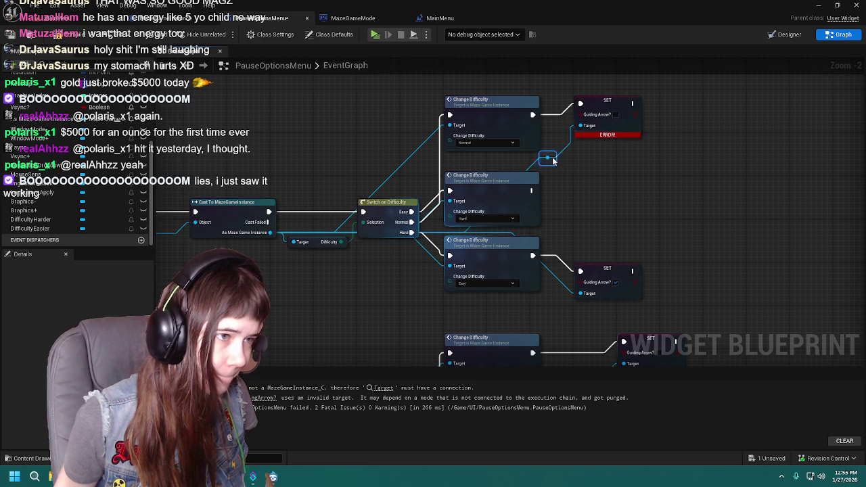
{"action": "left_click_drag", "start_coordinate": [548, 158], "coordinate": [400, 166]}
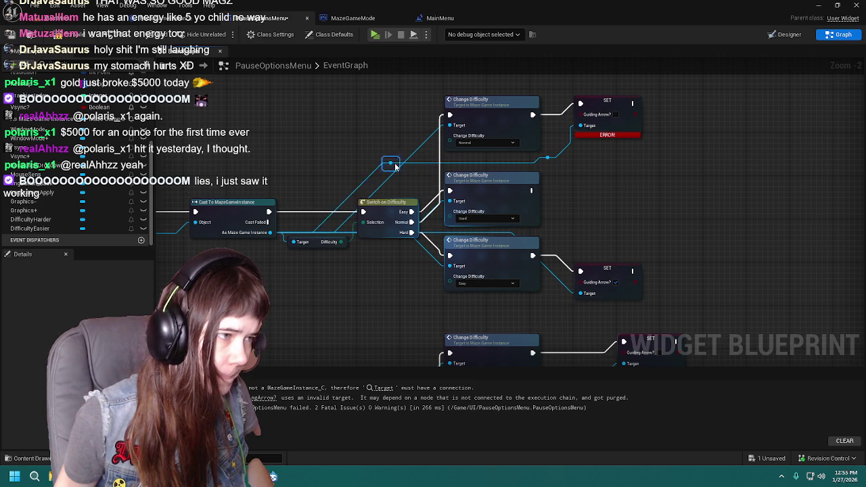
{"action": "left_click_drag", "start_coordinate": [344, 166], "coordinate": [342, 162]}
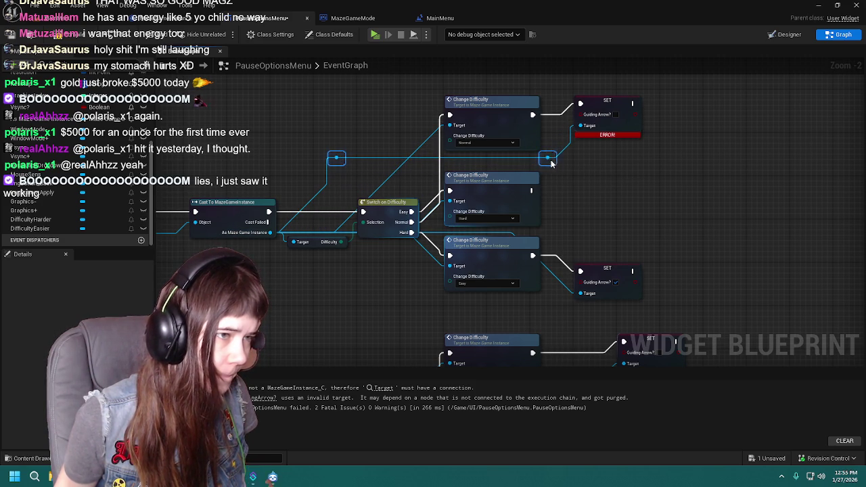
{"action": "left_click_drag", "start_coordinate": [554, 161], "coordinate": [554, 165]}
Line up the new Guiding Arrow? SET node with the others
{"action": "left_click_drag", "start_coordinate": [594, 184], "coordinate": [537, 180]}
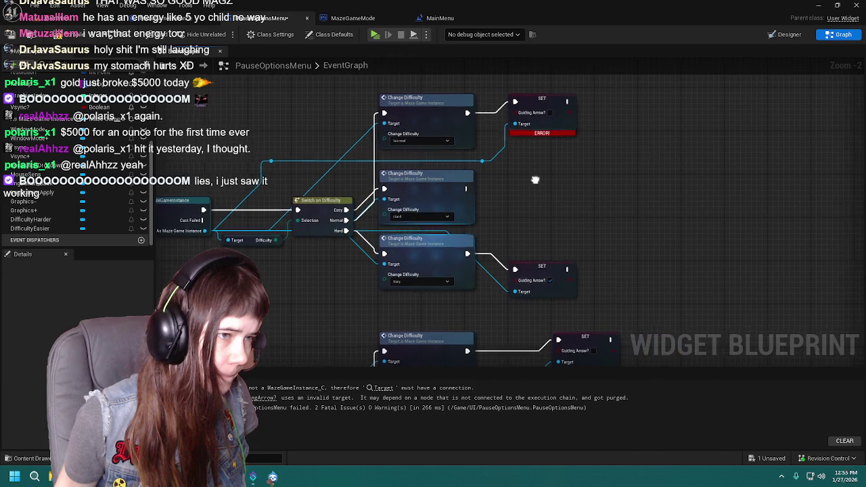
{"action": "mouse_move", "coordinate": [553, 257]}
{"action": "left_mouse_down"}
{"action": "mouse_move", "coordinate": [528, 203]}
{"action": "mouse_move", "coordinate": [512, 254]}
{"action": "left_mouse_up"}
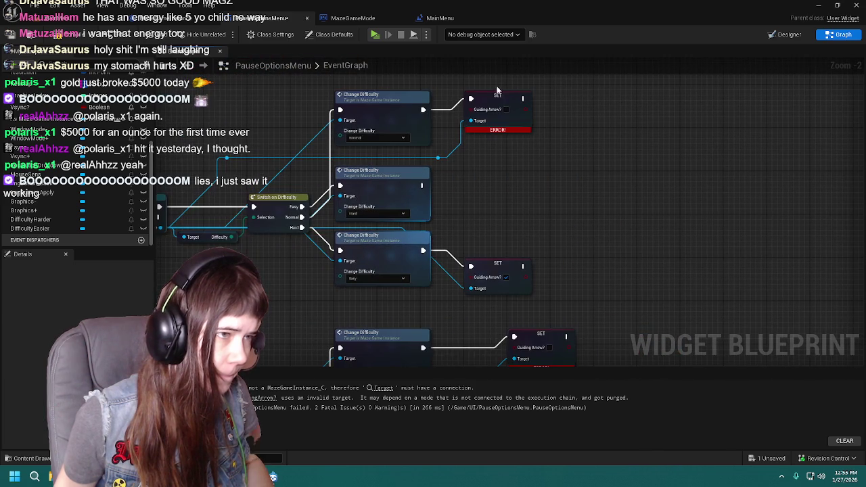
{"action": "left_click", "coordinate": [545, 99]}
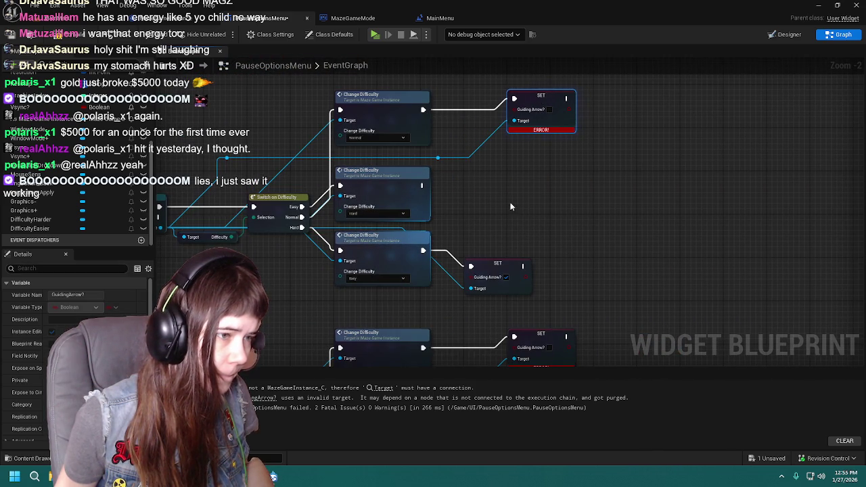
{"action": "left_click_drag", "start_coordinate": [545, 99], "coordinate": [587, 27]}
{"action": "left_click_drag", "start_coordinate": [544, 196], "coordinate": [588, 196]}
{"action": "left_click_drag", "start_coordinate": [574, 144], "coordinate": [565, 228]}
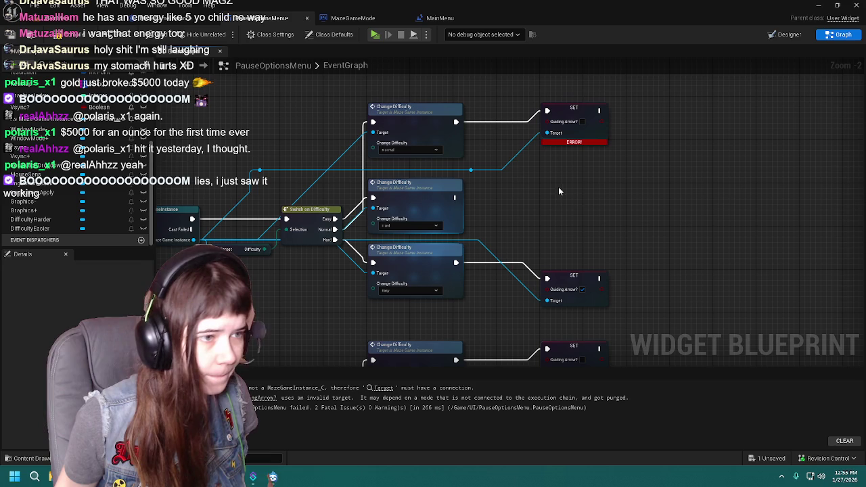
Duplicate the Guiding Arrow? SET node, wiring its target from the reroute and exec from Hard Change Difficulty
{"action": "key", "text": "ctrl+c"}
{"action": "key", "text": "ctrl+v"}
{"action": "left_click_drag", "start_coordinate": [472, 170], "coordinate": [547, 215]}
{"action": "left_click_drag", "start_coordinate": [470, 171], "coordinate": [547, 301]}
{"action": "mouse_move", "coordinate": [454, 197]}
{"action": "left_mouse_down"}
{"action": "mouse_move", "coordinate": [514, 203]}
{"action": "mouse_move", "coordinate": [547, 192]}
{"action": "left_mouse_up"}
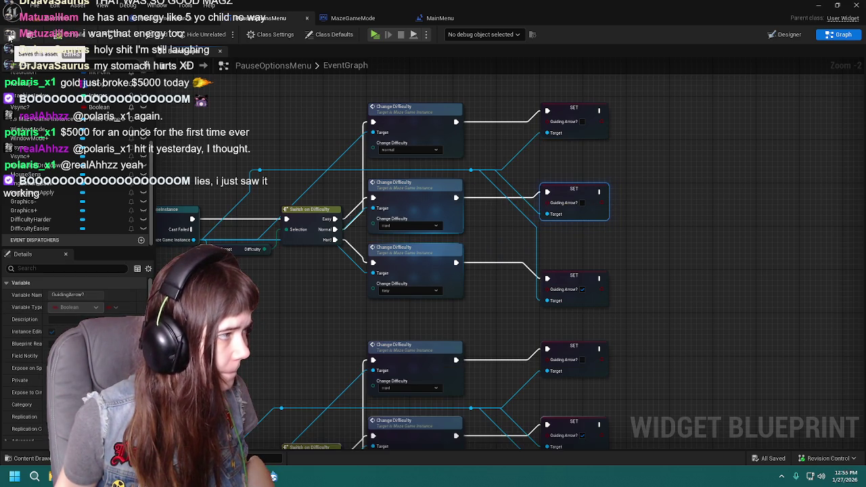
Check the second difficulty group, deselect the nodes, and return to the level editor
{"action": "mouse_move", "coordinate": [218, 287]}
{"action": "left_mouse_down"}
{"action": "mouse_move", "coordinate": [283, 142]}
{"action": "mouse_move", "coordinate": [402, 186]}
{"action": "mouse_move", "coordinate": [348, 153]}
{"action": "mouse_move", "coordinate": [415, 250]}
{"action": "mouse_move", "coordinate": [422, 291]}
{"action": "mouse_move", "coordinate": [298, 288]}
{"action": "mouse_move", "coordinate": [278, 259]}
{"action": "mouse_move", "coordinate": [283, 323]}
{"action": "mouse_move", "coordinate": [323, 231]}
{"action": "left_mouse_up"}
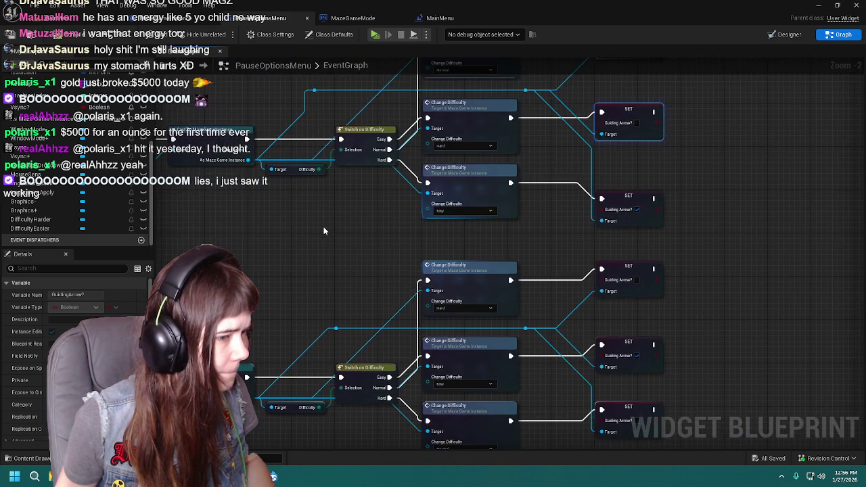
{"action": "left_click", "coordinate": [324, 231]}
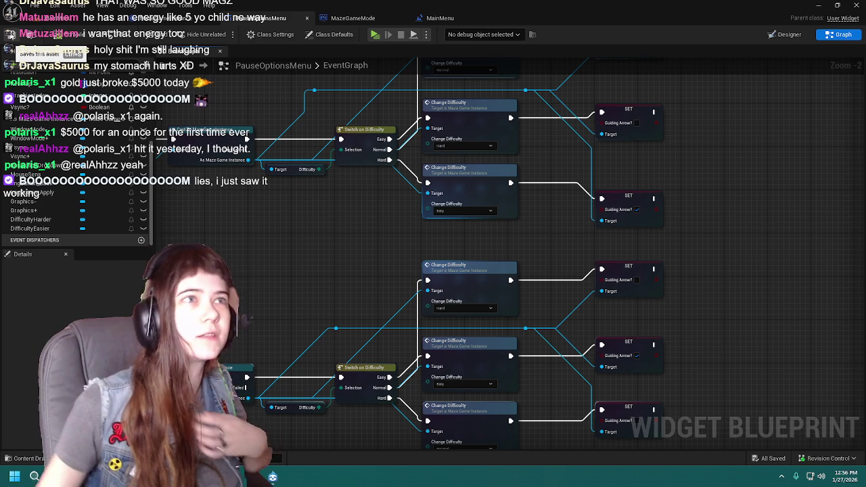
{"action": "left_click", "coordinate": [85, 18]}
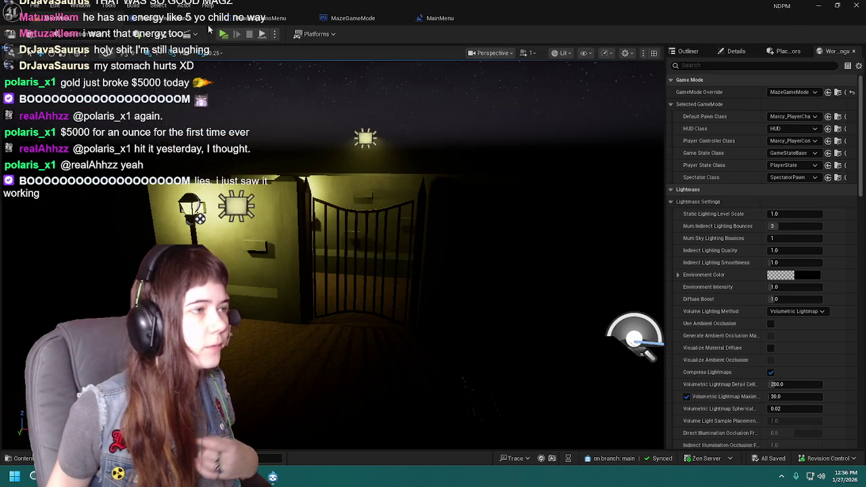
Start play, set difficulty to Easy in the main menu's Options, and start a new game
{"action": "left_click", "coordinate": [224, 34]}
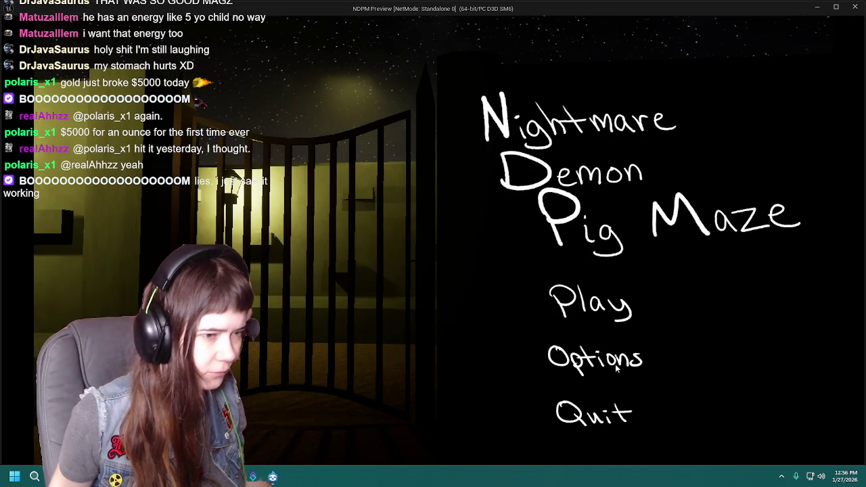
{"action": "left_click", "coordinate": [603, 359]}
{"action": "left_click", "coordinate": [554, 235]}
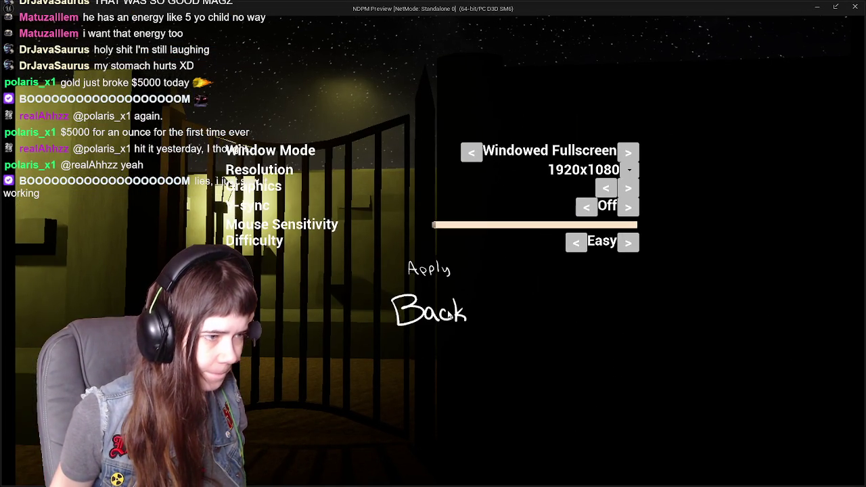
{"action": "left_click", "coordinate": [449, 315]}
{"action": "left_click", "coordinate": [627, 331]}
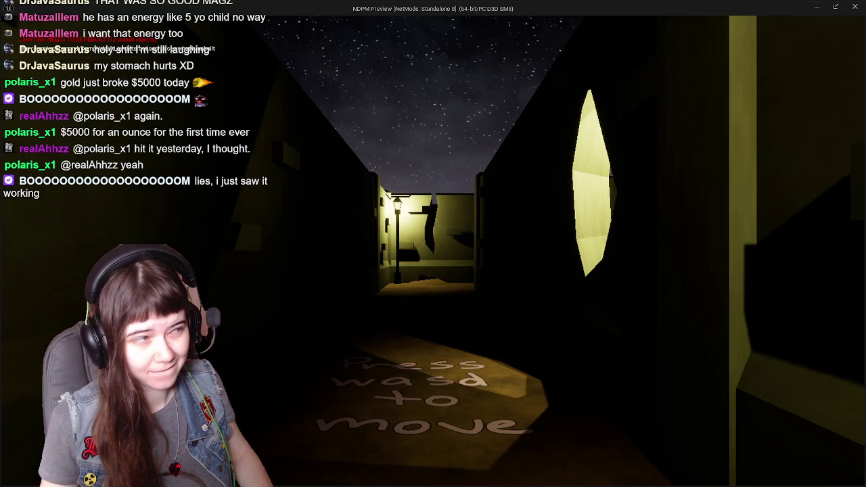
Pause the game, step the Options difficulty arrows to Easy, and go back
{"action": "key", "text": "Escape"}
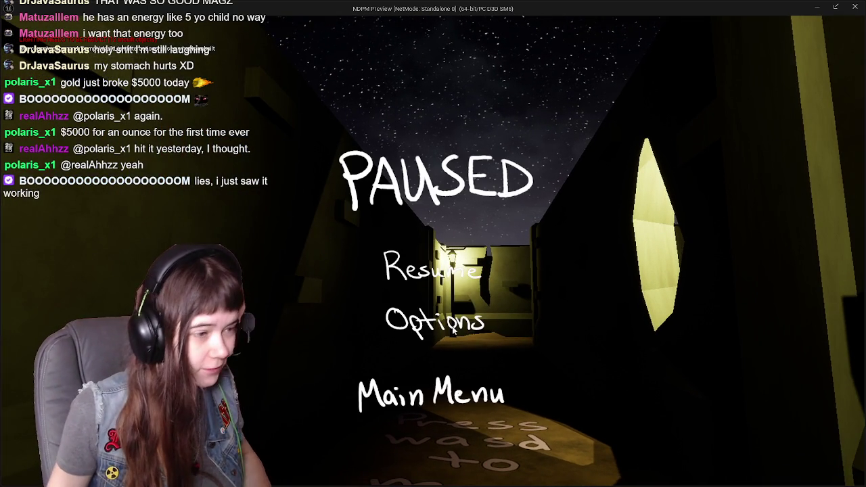
{"action": "left_click", "coordinate": [437, 326]}
{"action": "left_click", "coordinate": [626, 242]}
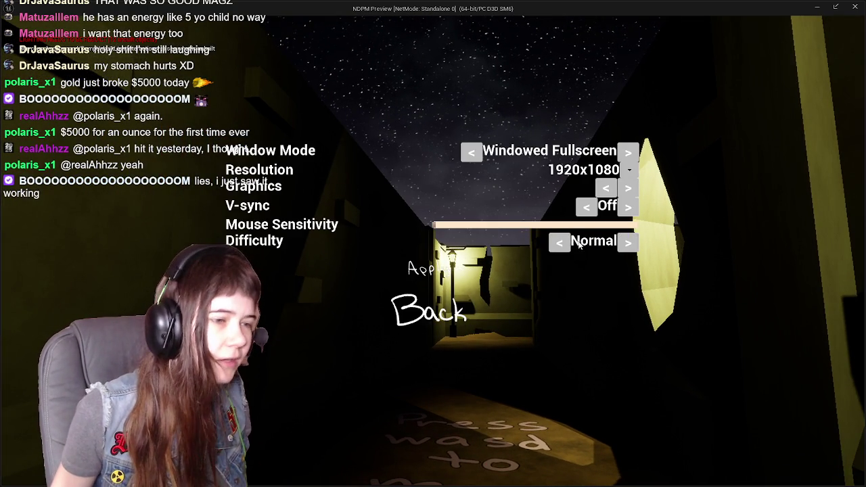
{"action": "left_click", "coordinate": [561, 242]}
{"action": "left_click", "coordinate": [449, 319]}
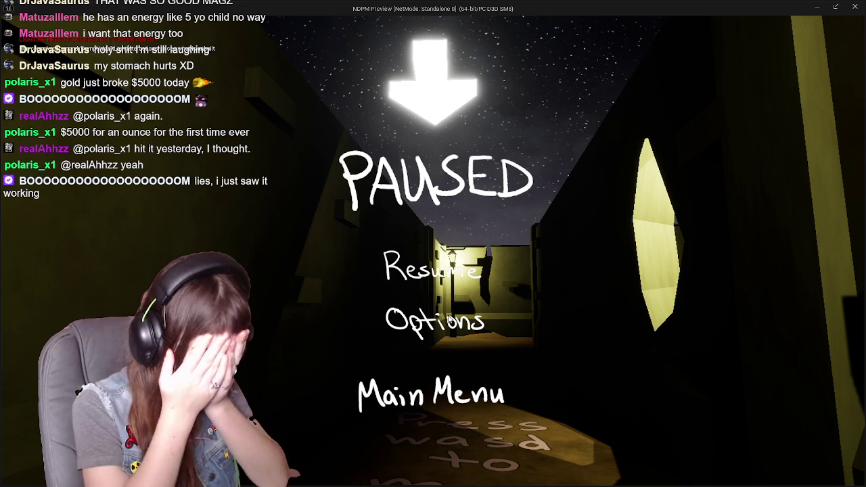
End the play session, dismiss the error Message Log, and reopen the PauseOptionsMenu event graph
{"action": "key", "text": "Escape"}
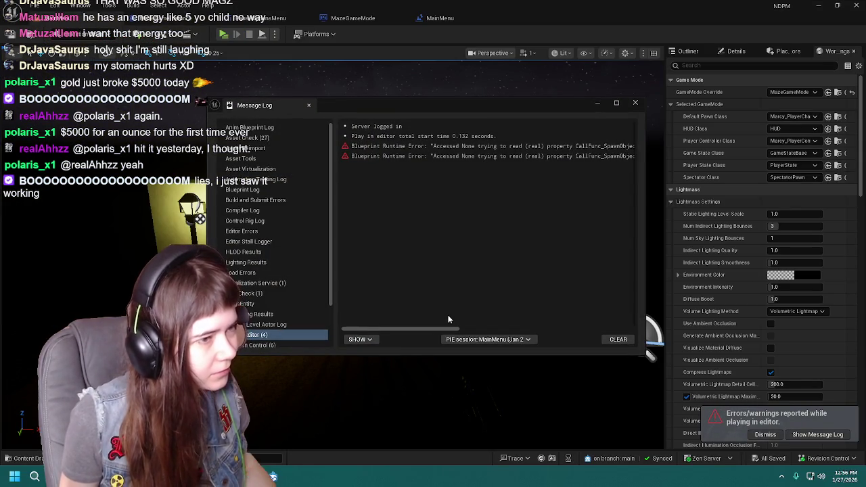
{"action": "left_click", "coordinate": [635, 102]}
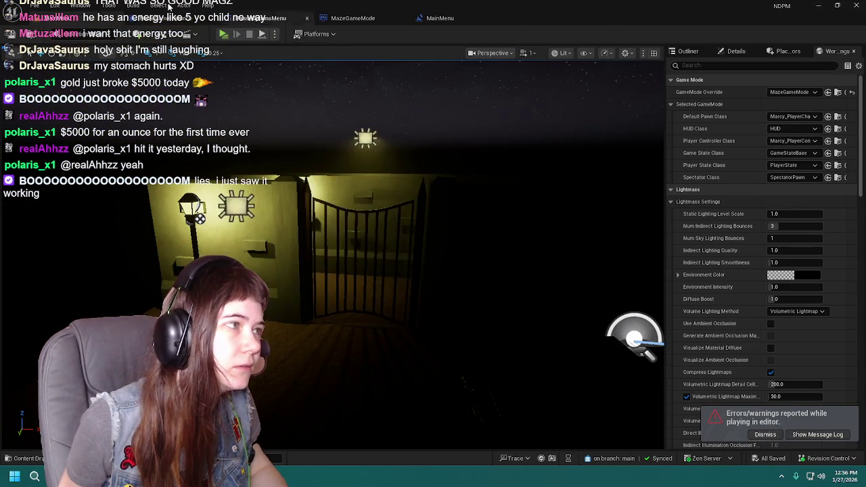
{"action": "left_click", "coordinate": [177, 18]}
{"action": "left_click", "coordinate": [278, 21]}
Bring the Cast and On Clicked nodes into view, then open and inspect MazeGameInstance's event graph
{"action": "mouse_move", "coordinate": [344, 235]}
{"action": "left_mouse_down"}
{"action": "mouse_move", "coordinate": [458, 262]}
{"action": "mouse_move", "coordinate": [447, 297]}
{"action": "mouse_move", "coordinate": [452, 319]}
{"action": "left_mouse_up"}
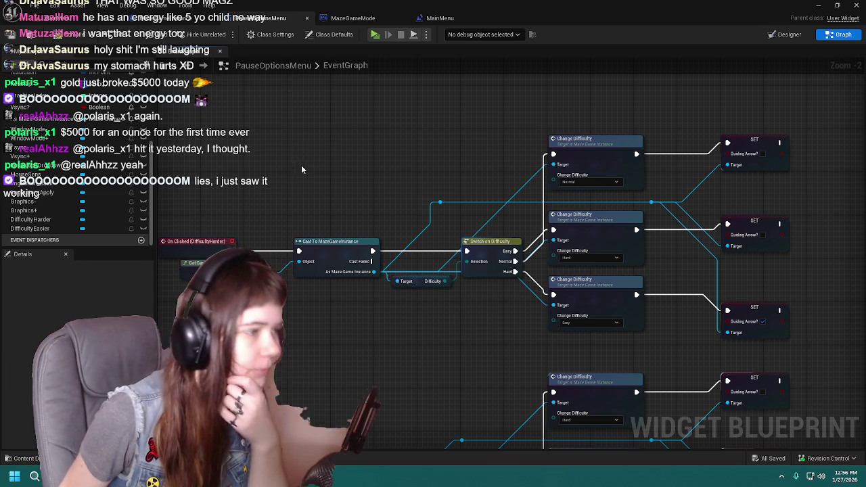
{"action": "double_click", "coordinate": [420, 281]}
{"action": "left_click_drag", "start_coordinate": [414, 201], "coordinate": [383, 198]}
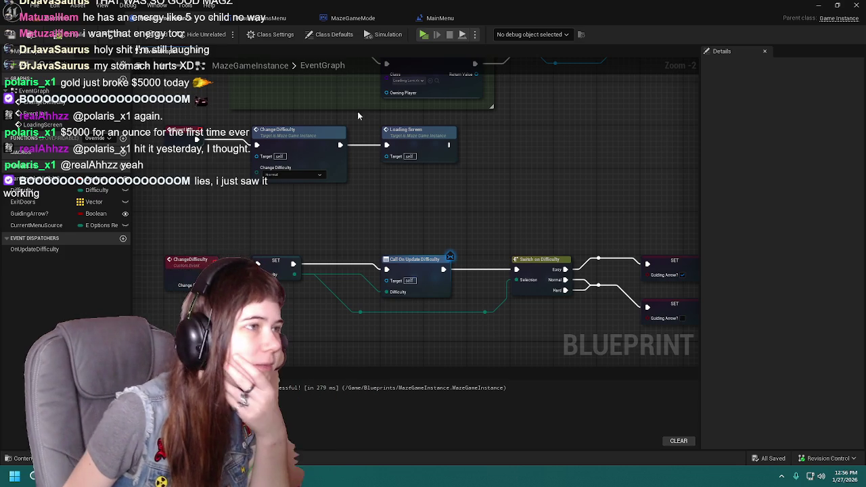
{"action": "mouse_move", "coordinate": [563, 245]}
{"action": "left_mouse_down"}
{"action": "mouse_move", "coordinate": [478, 180]}
{"action": "mouse_move", "coordinate": [412, 162]}
{"action": "mouse_move", "coordinate": [473, 173]}
{"action": "left_mouse_up"}
Back in PauseOptionsMenu, recentre the Change Difficulty and Set nodes, then view MazeGameMode's graph
{"action": "left_click", "coordinate": [274, 22]}
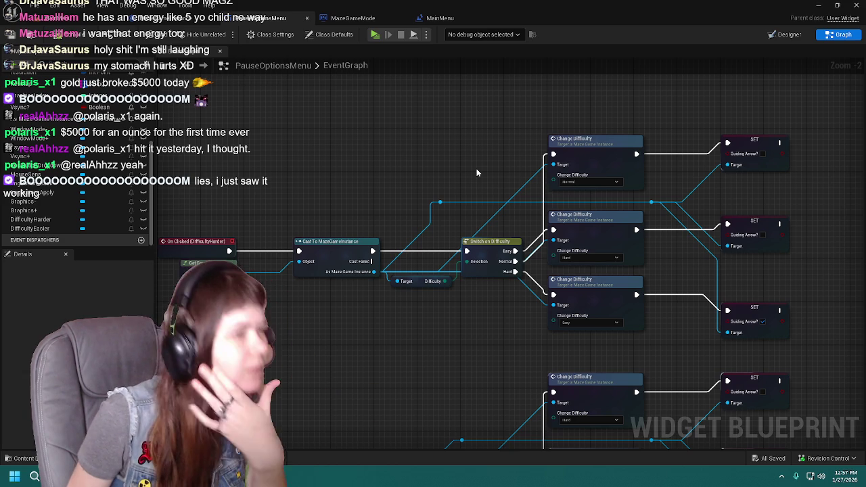
{"action": "mouse_move", "coordinate": [450, 132]}
{"action": "left_mouse_down"}
{"action": "mouse_move", "coordinate": [458, 123]}
{"action": "mouse_move", "coordinate": [381, 155]}
{"action": "mouse_move", "coordinate": [389, 164]}
{"action": "mouse_move", "coordinate": [365, 118]}
{"action": "left_mouse_up"}
{"action": "scroll", "coordinate": [389, 224], "scroll_direction": "down", "scroll_amount": 1}
{"action": "mouse_move", "coordinate": [390, 224]}
{"action": "left_mouse_down"}
{"action": "mouse_move", "coordinate": [437, 195]}
{"action": "mouse_move", "coordinate": [431, 207]}
{"action": "mouse_move", "coordinate": [409, 177]}
{"action": "mouse_move", "coordinate": [423, 240]}
{"action": "left_mouse_up"}
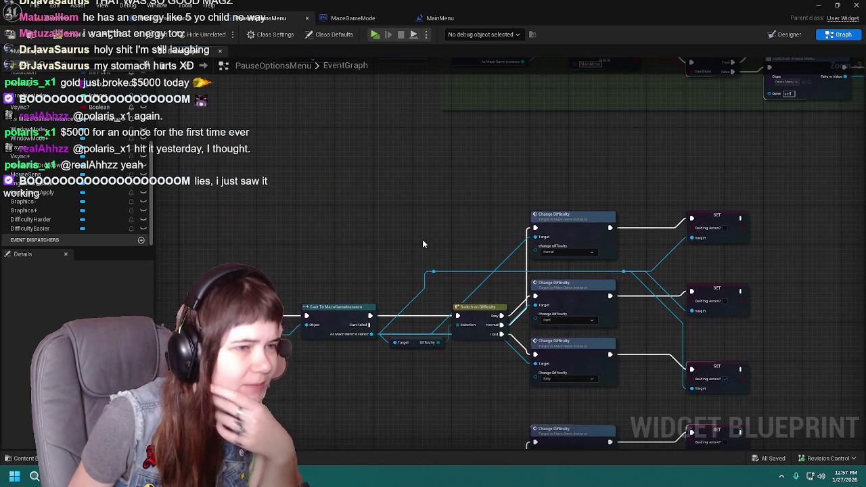
{"action": "mouse_move", "coordinate": [472, 206]}
{"action": "left_mouse_down"}
{"action": "mouse_move", "coordinate": [440, 332]}
{"action": "mouse_move", "coordinate": [518, 319]}
{"action": "mouse_move", "coordinate": [526, 142]}
{"action": "mouse_move", "coordinate": [484, 351]}
{"action": "mouse_move", "coordinate": [487, 230]}
{"action": "mouse_move", "coordinate": [371, 310]}
{"action": "mouse_move", "coordinate": [363, 334]}
{"action": "mouse_move", "coordinate": [313, 274]}
{"action": "mouse_move", "coordinate": [389, 178]}
{"action": "left_mouse_up"}
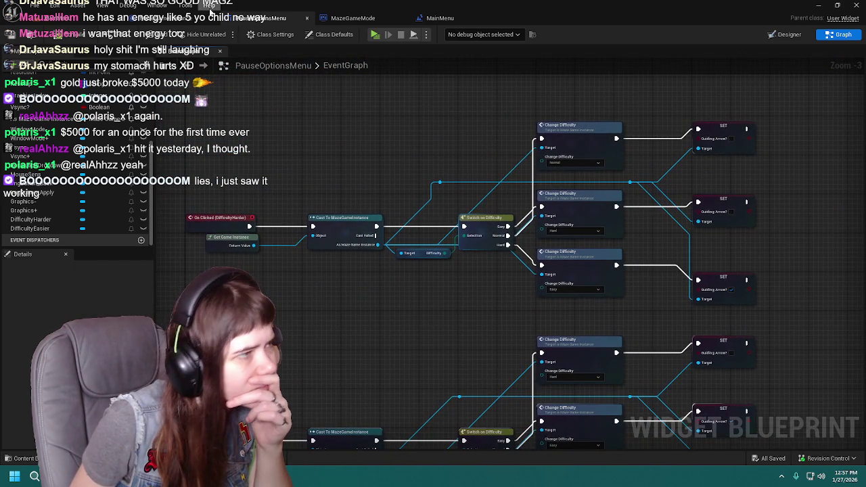
{"action": "left_click", "coordinate": [383, 19]}
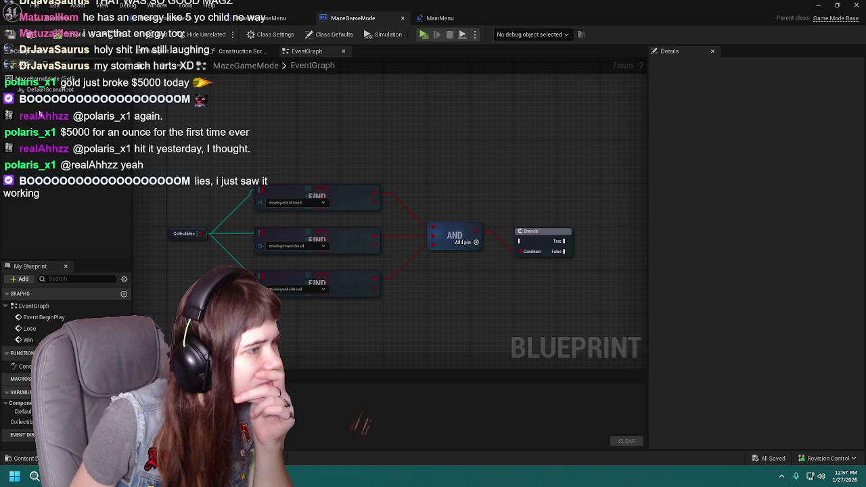
Close the MazeGameMode blueprint and pan around the main menu level graph
{"action": "left_click", "coordinate": [403, 18]}
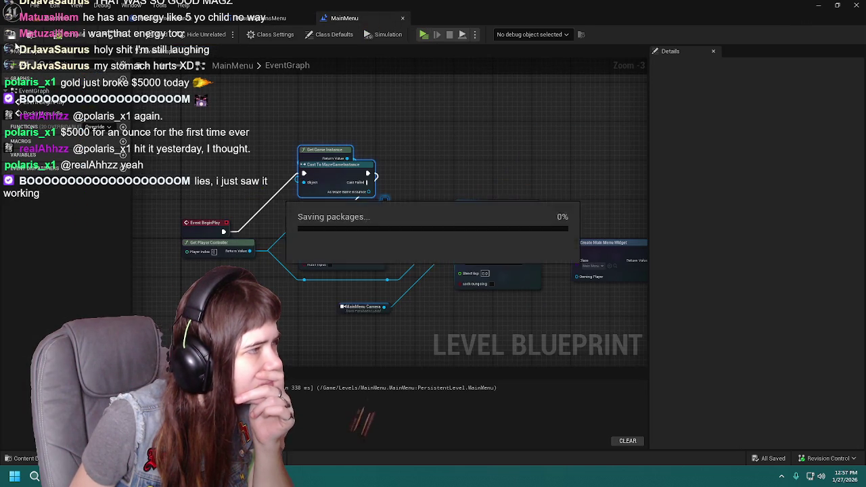
{"action": "mouse_move", "coordinate": [472, 140]}
{"action": "left_mouse_down"}
{"action": "mouse_move", "coordinate": [475, 77]}
{"action": "mouse_move", "coordinate": [456, 153]}
{"action": "mouse_move", "coordinate": [438, 127]}
{"action": "left_mouse_up"}
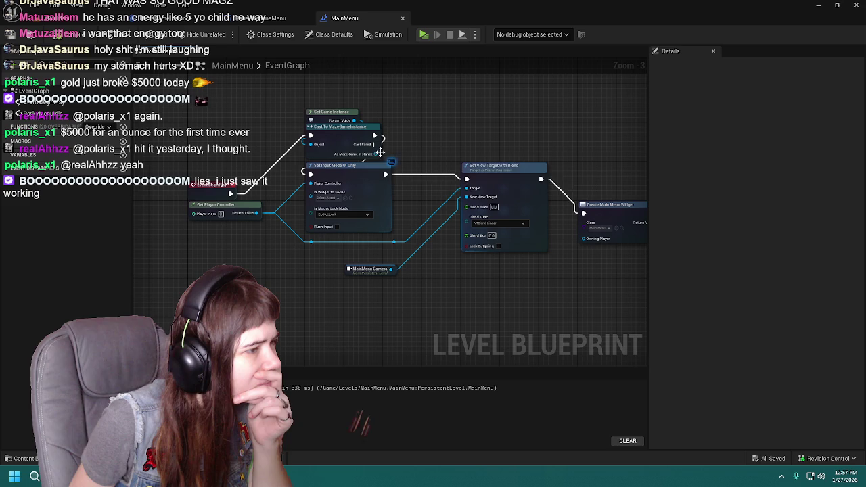
{"action": "mouse_move", "coordinate": [467, 109]}
{"action": "left_mouse_down"}
{"action": "mouse_move", "coordinate": [433, 120]}
{"action": "mouse_move", "coordinate": [456, 124]}
{"action": "left_mouse_up"}
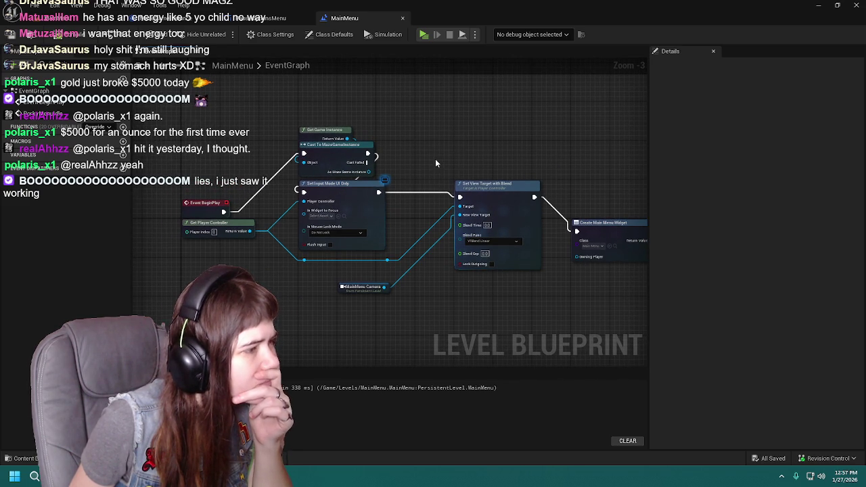
{"action": "mouse_move", "coordinate": [435, 159]}
{"action": "left_mouse_down"}
{"action": "mouse_move", "coordinate": [429, 128]}
{"action": "mouse_move", "coordinate": [435, 131]}
{"action": "mouse_move", "coordinate": [388, 144]}
{"action": "mouse_move", "coordinate": [261, 147]}
{"action": "mouse_move", "coordinate": [465, 145]}
{"action": "left_mouse_up"}
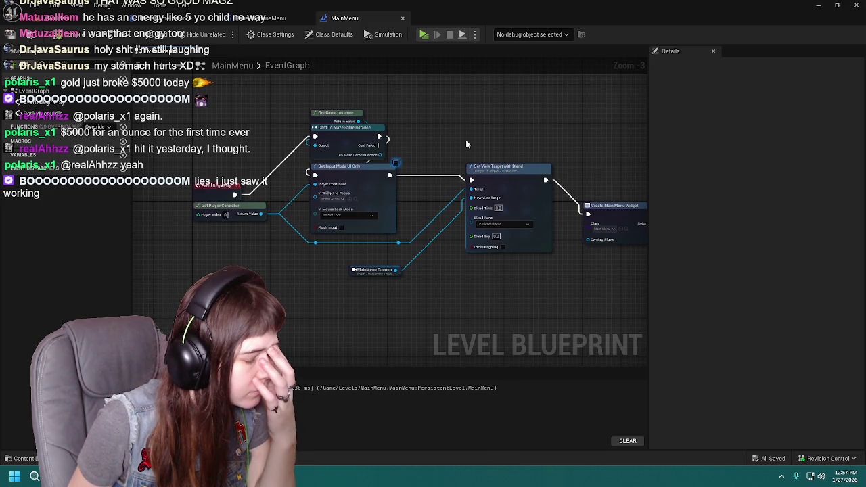
Open the Content Drawer with Ctrl+Space, go to Content > UI, and open the MainMenu widget blueprint
{"action": "key", "text": "ctrl+space"}
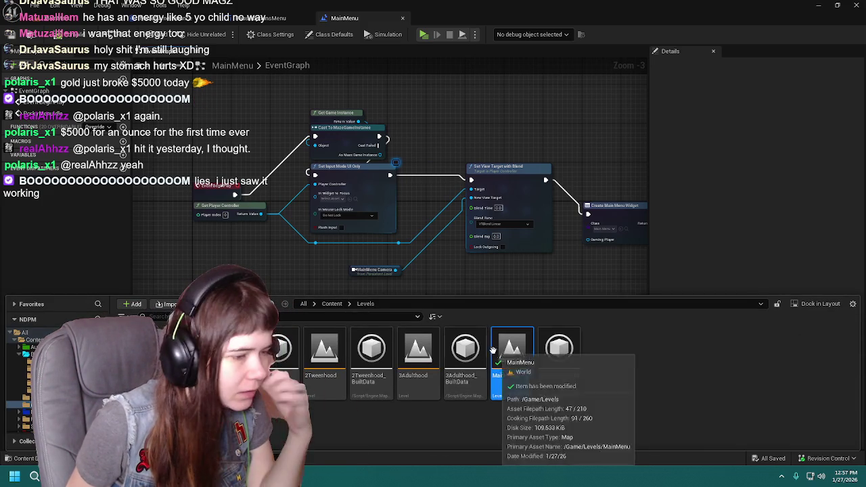
{"action": "left_click", "coordinate": [333, 305]}
{"action": "double_click", "coordinate": [512, 355]}
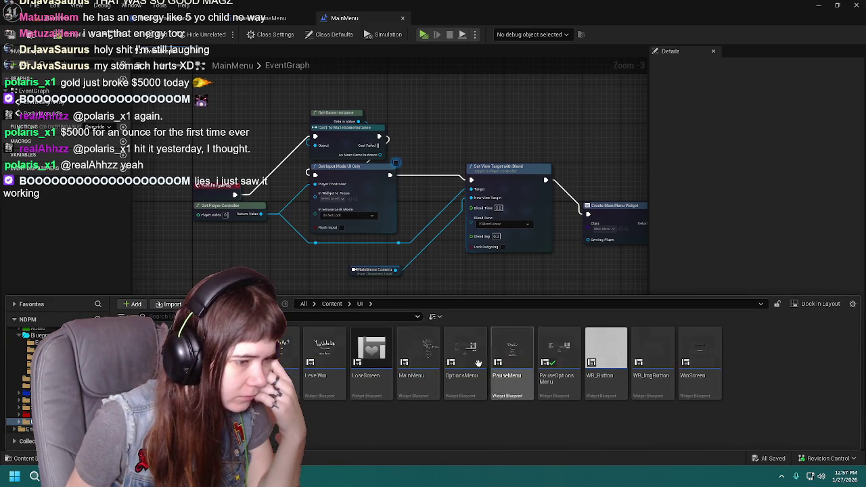
{"action": "left_click", "coordinate": [416, 365]}
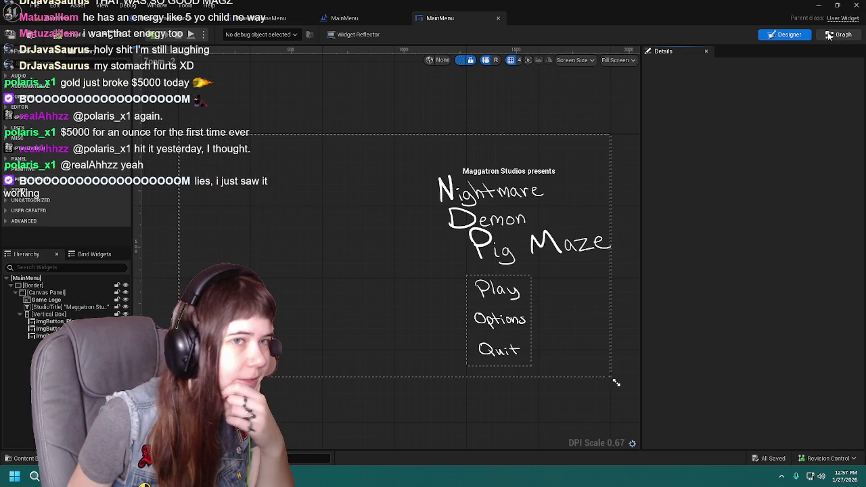
Open the MainMenu widget graph and pan to the QuitGame and Play button nodes
{"action": "left_click", "coordinate": [839, 33]}
{"action": "left_click_drag", "start_coordinate": [523, 164], "coordinate": [546, 236]}
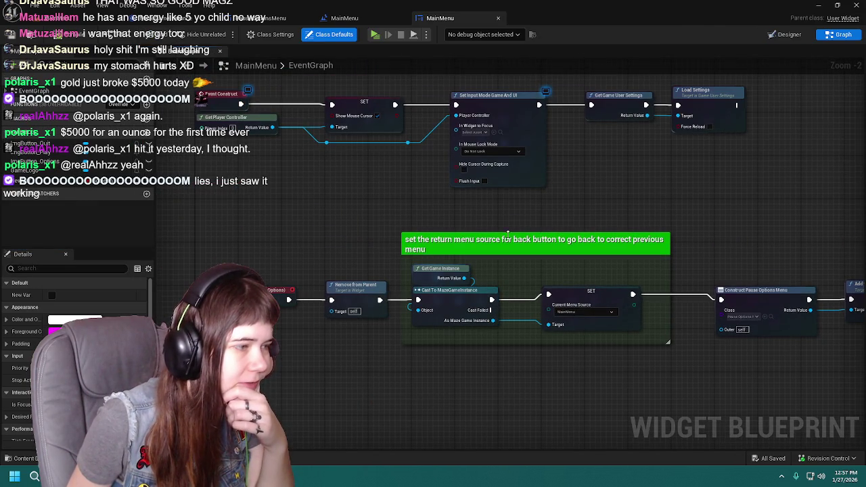
{"action": "left_click_drag", "start_coordinate": [345, 157], "coordinate": [335, 335]}
{"action": "mouse_move", "coordinate": [277, 166]}
{"action": "left_mouse_down"}
{"action": "mouse_move", "coordinate": [209, 178]}
{"action": "mouse_move", "coordinate": [141, 205]}
{"action": "mouse_move", "coordinate": [266, 169]}
{"action": "left_mouse_up"}
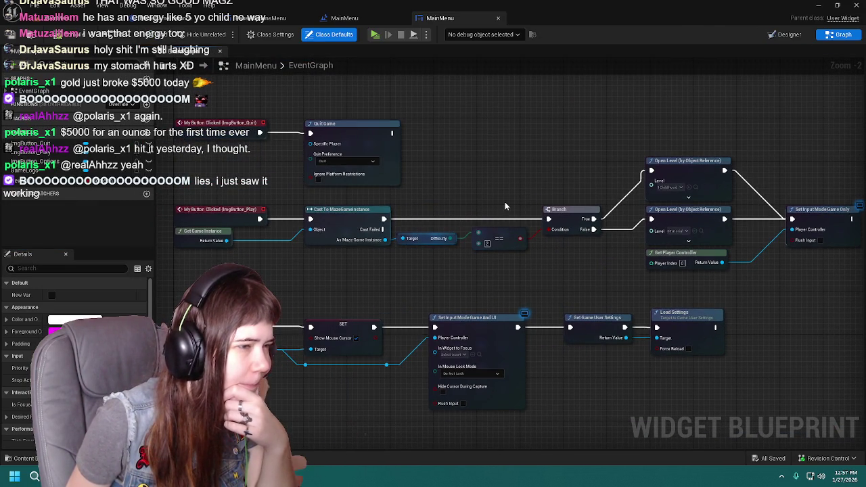
{"action": "left_click_drag", "start_coordinate": [505, 206], "coordinate": [436, 204]}
{"action": "mouse_move", "coordinate": [430, 238]}
{"action": "left_mouse_down"}
{"action": "mouse_move", "coordinate": [474, 187]}
{"action": "mouse_move", "coordinate": [466, 181]}
{"action": "left_mouse_up"}
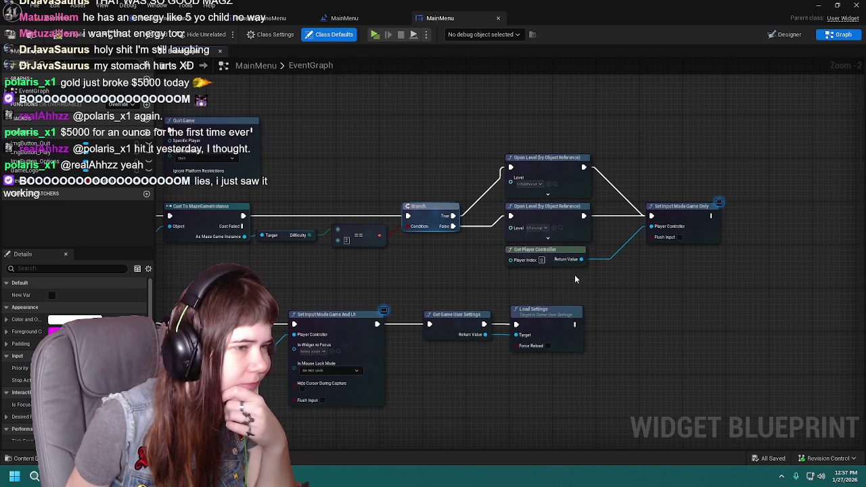
{"action": "mouse_move", "coordinate": [435, 269]}
{"action": "left_mouse_down"}
{"action": "mouse_move", "coordinate": [560, 269]}
{"action": "mouse_move", "coordinate": [539, 275]}
{"action": "left_mouse_up"}
Add a Get Difficulty node from the game instance reference, then delete it
{"action": "left_click_drag", "start_coordinate": [336, 241], "coordinate": [377, 282]}
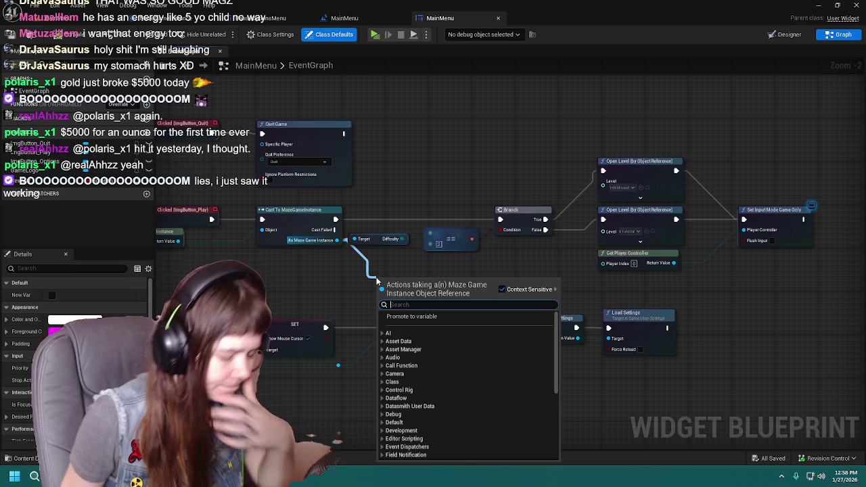
{"action": "type", "text": "Difficult"}
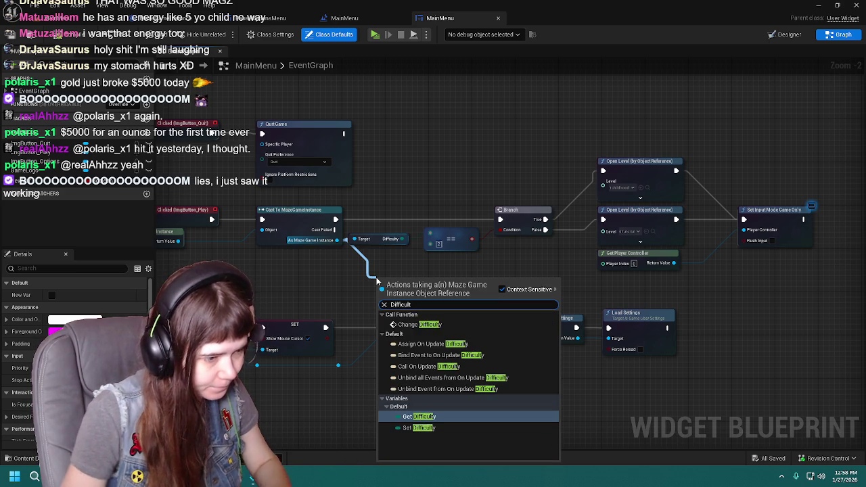
{"action": "key", "text": "Return"}
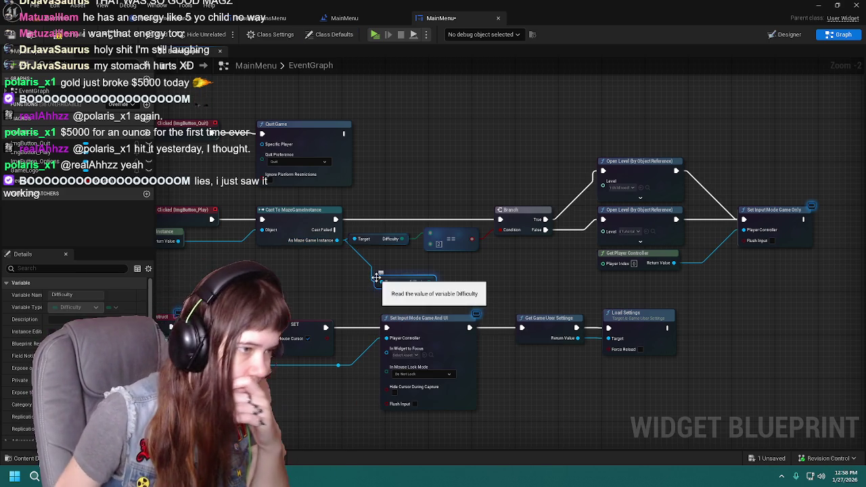
{"action": "mouse_move", "coordinate": [435, 285]}
{"action": "left_mouse_down"}
{"action": "mouse_move", "coordinate": [373, 295]}
{"action": "mouse_move", "coordinate": [659, 167]}
{"action": "mouse_move", "coordinate": [722, 169]}
{"action": "left_mouse_up"}
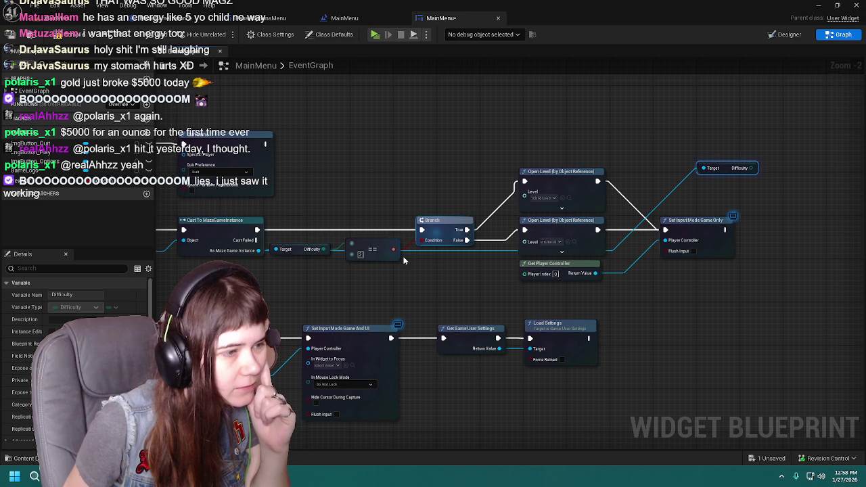
{"action": "mouse_move", "coordinate": [444, 270]}
{"action": "left_mouse_down"}
{"action": "mouse_move", "coordinate": [495, 285]}
{"action": "mouse_move", "coordinate": [445, 272]}
{"action": "left_mouse_up"}
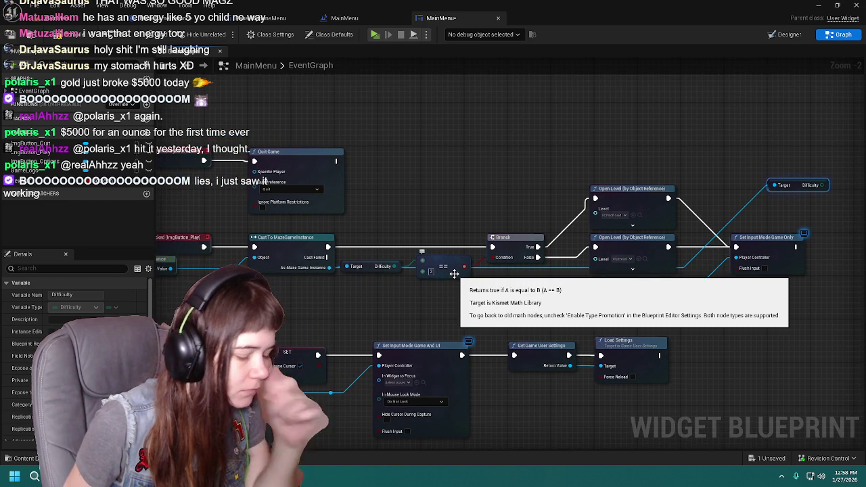
{"action": "left_click_drag", "start_coordinate": [591, 290], "coordinate": [512, 292]}
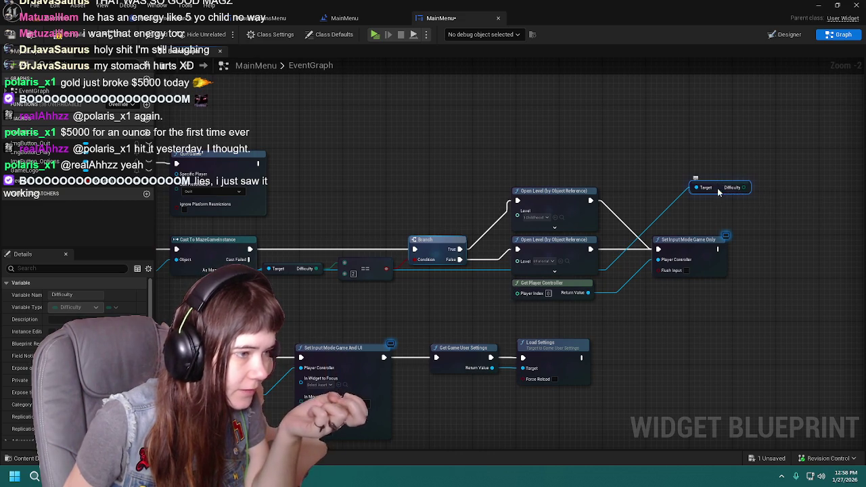
{"action": "left_click_drag", "start_coordinate": [735, 187], "coordinate": [694, 224]}
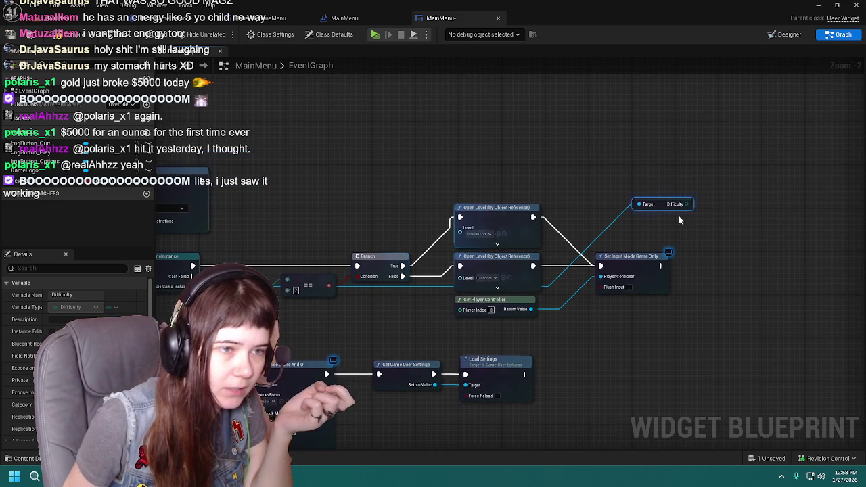
{"action": "key", "text": "Delete"}
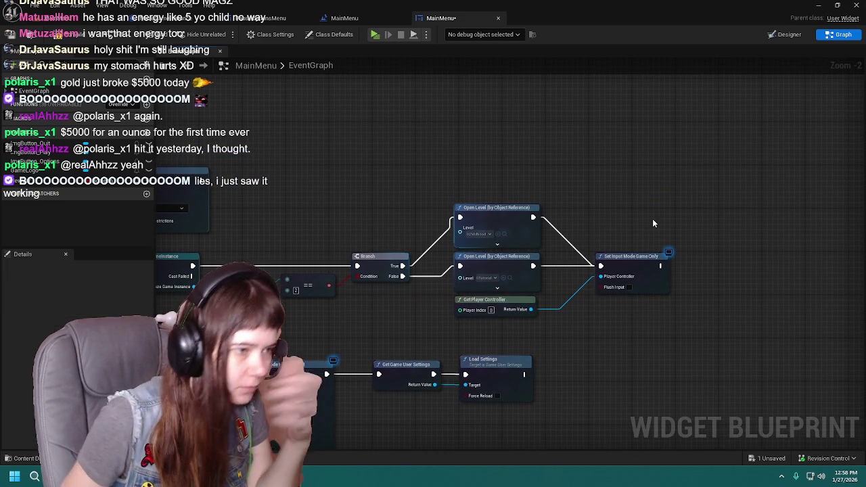
Add an == comparison node and position it below the Open Level nodes
{"action": "mouse_move", "coordinate": [287, 279]}
{"action": "left_mouse_down"}
{"action": "mouse_move", "coordinate": [561, 358]}
{"action": "mouse_move", "coordinate": [588, 336]}
{"action": "mouse_move", "coordinate": [666, 327]}
{"action": "mouse_move", "coordinate": [718, 266]}
{"action": "mouse_move", "coordinate": [703, 264]}
{"action": "mouse_move", "coordinate": [732, 258]}
{"action": "mouse_move", "coordinate": [747, 265]}
{"action": "left_mouse_up"}
{"action": "type", "text": "=="}
{"action": "left_click", "coordinate": [653, 226]}
{"action": "left_click_drag", "start_coordinate": [763, 235], "coordinate": [729, 217]}
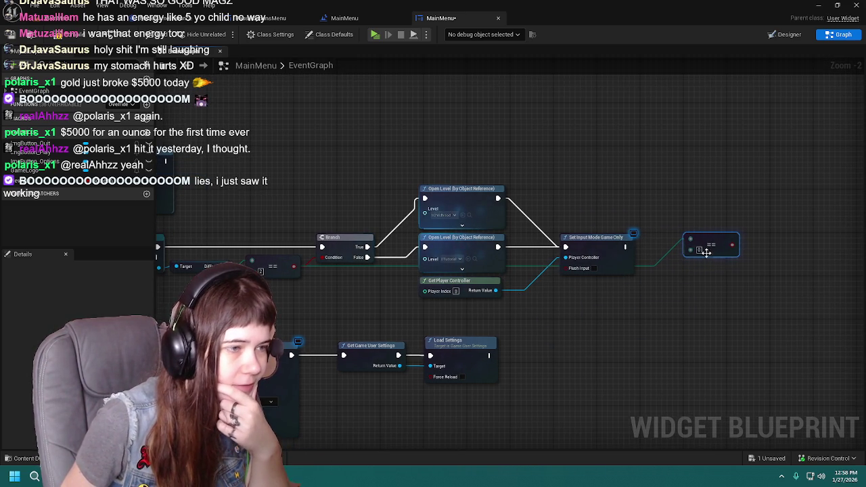
{"action": "mouse_move", "coordinate": [708, 252]}
{"action": "left_mouse_down"}
{"action": "mouse_move", "coordinate": [667, 300]}
{"action": "mouse_move", "coordinate": [569, 317]}
{"action": "mouse_move", "coordinate": [538, 333]}
{"action": "left_mouse_up"}
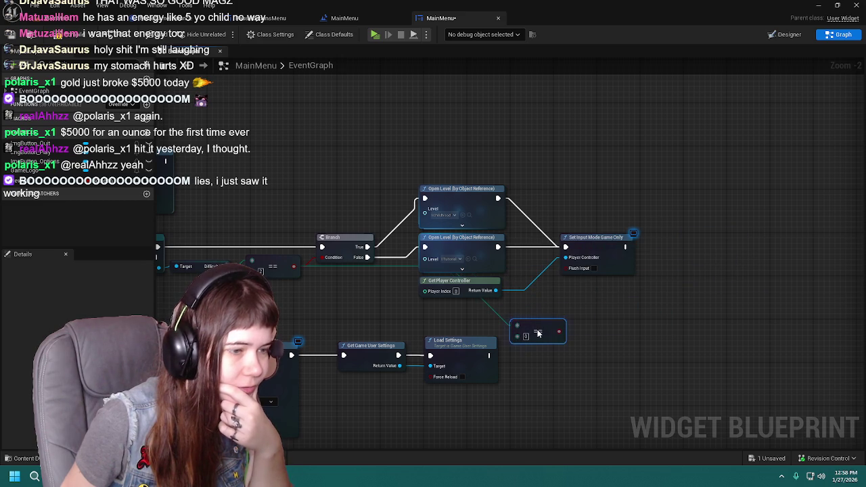
{"action": "scroll", "coordinate": [416, 309], "scroll_direction": "down", "scroll_amount": 3}
{"action": "scroll", "coordinate": [483, 286], "scroll_direction": "up", "scroll_amount": 3}
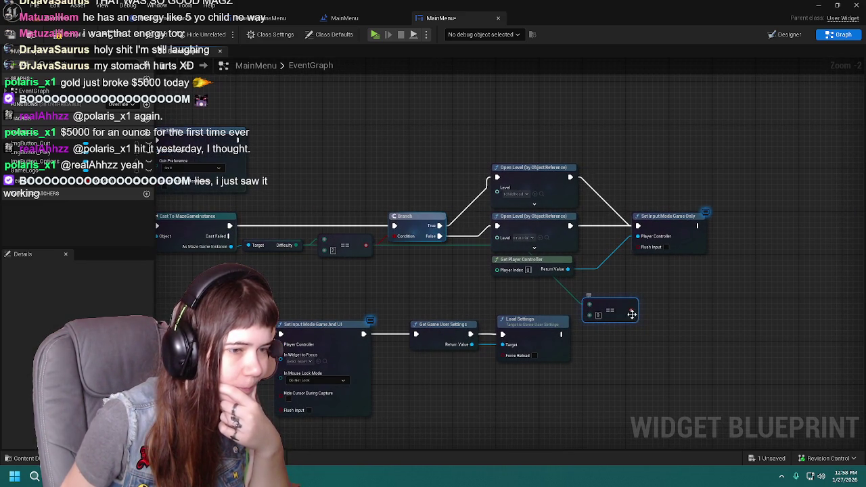
{"action": "left_click_drag", "start_coordinate": [633, 317], "coordinate": [671, 317]}
Push Set Input Mode Game Only aside and add a Branch driven by the == result
{"action": "left_click_drag", "start_coordinate": [506, 247], "coordinate": [804, 250]}
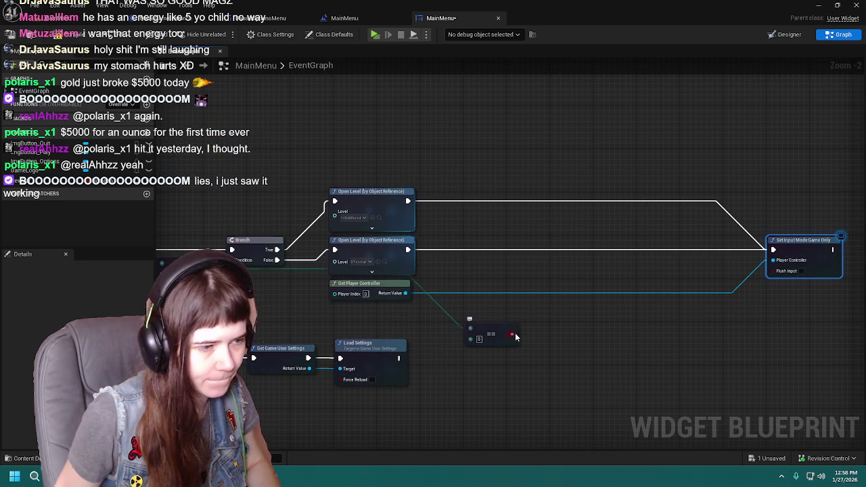
{"action": "left_click_drag", "start_coordinate": [515, 337], "coordinate": [612, 311]}
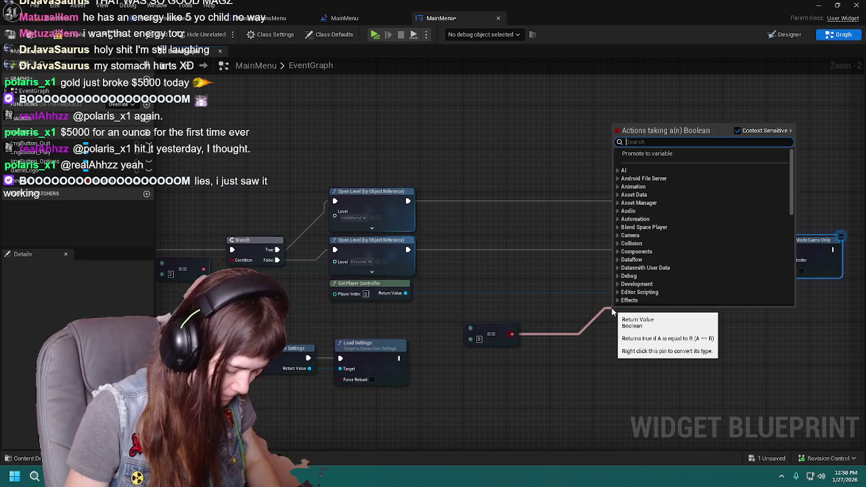
{"action": "type", "text": "bra"}
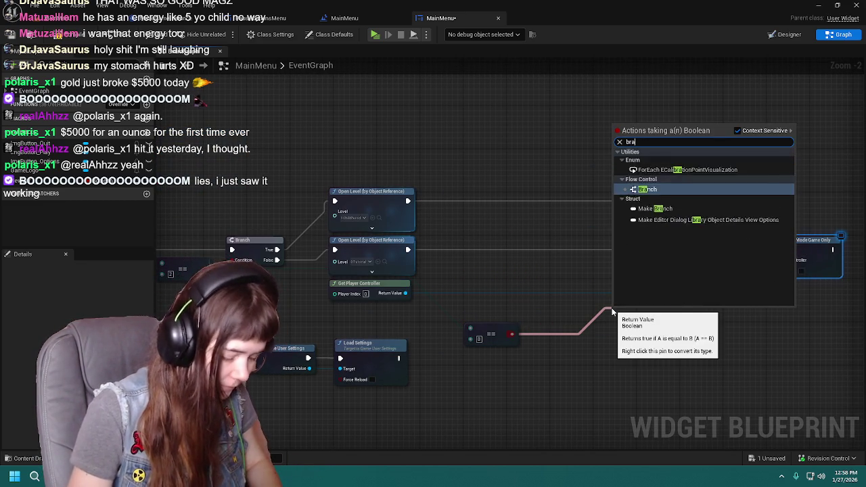
{"action": "key", "text": "Return"}
{"action": "right_click", "coordinate": [590, 342]}
{"action": "key", "text": "Escape"}
{"action": "mouse_move", "coordinate": [634, 320]}
{"action": "left_mouse_down"}
{"action": "mouse_move", "coordinate": [617, 337]}
{"action": "mouse_move", "coordinate": [573, 335]}
{"action": "mouse_move", "coordinate": [510, 356]}
{"action": "mouse_move", "coordinate": [528, 339]}
{"action": "mouse_move", "coordinate": [572, 331]}
{"action": "left_mouse_up"}
Add Get Game Instance and Cast To MazeGameInstance nodes beside the Branch
{"action": "left_click", "coordinate": [544, 353]}
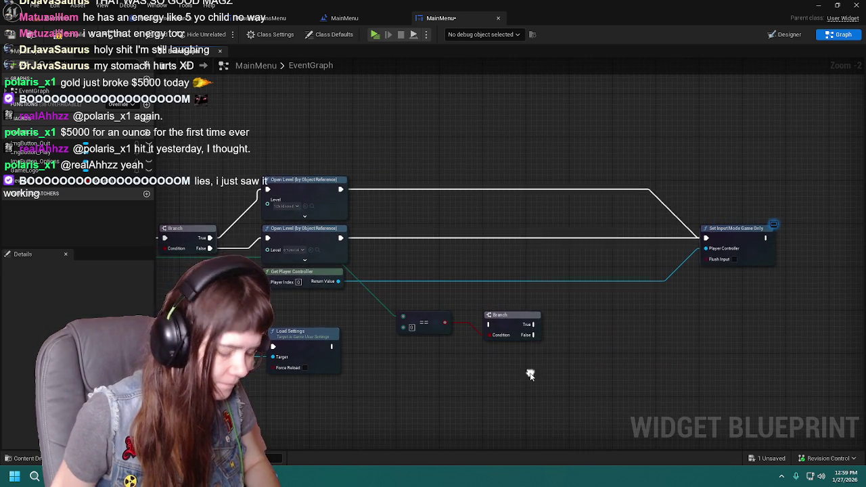
{"action": "right_click", "coordinate": [530, 373]}
{"action": "type", "text": "get game instance"}
{"action": "key", "text": "Return"}
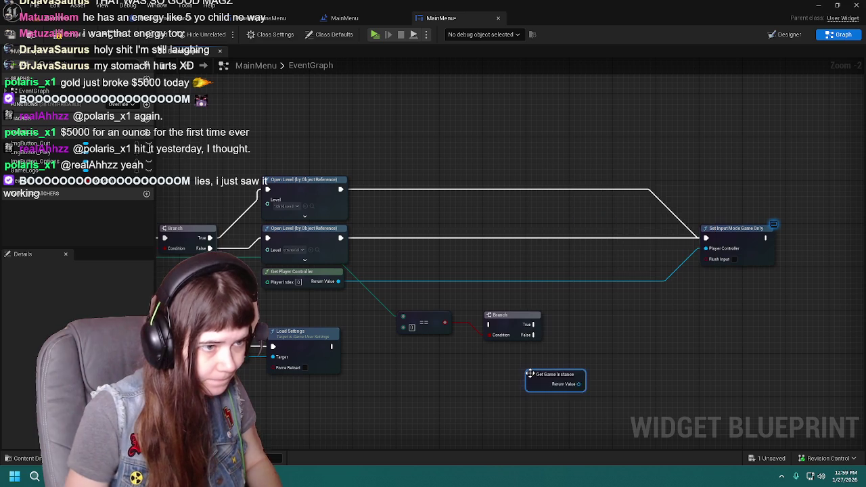
{"action": "mouse_move", "coordinate": [533, 372]}
{"action": "left_mouse_down"}
{"action": "mouse_move", "coordinate": [500, 360]}
{"action": "mouse_move", "coordinate": [590, 363]}
{"action": "left_mouse_up"}
{"action": "type", "text": "cast t"}
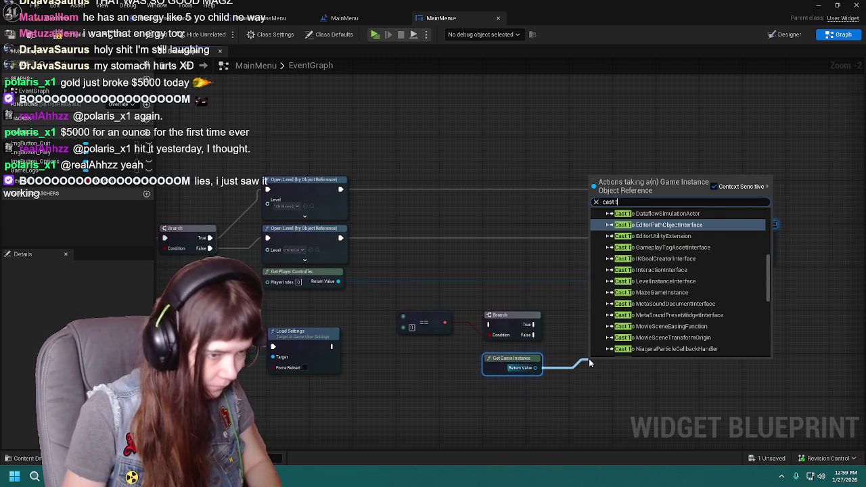
{"action": "type", "text": "o maze"}
{"action": "key", "text": "Return"}
{"action": "mouse_move", "coordinate": [612, 367]}
{"action": "left_mouse_down"}
{"action": "mouse_move", "coordinate": [598, 322]}
{"action": "mouse_move", "coordinate": [604, 358]}
{"action": "left_mouse_up"}
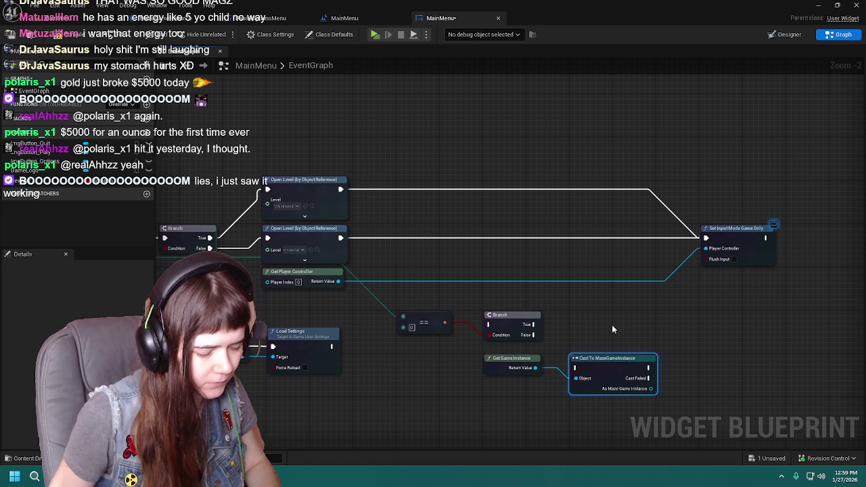
Add a Guiding Arrow? getter from the As Maze Game Instance output, then delete it
{"action": "left_click_drag", "start_coordinate": [612, 330], "coordinate": [717, 334]}
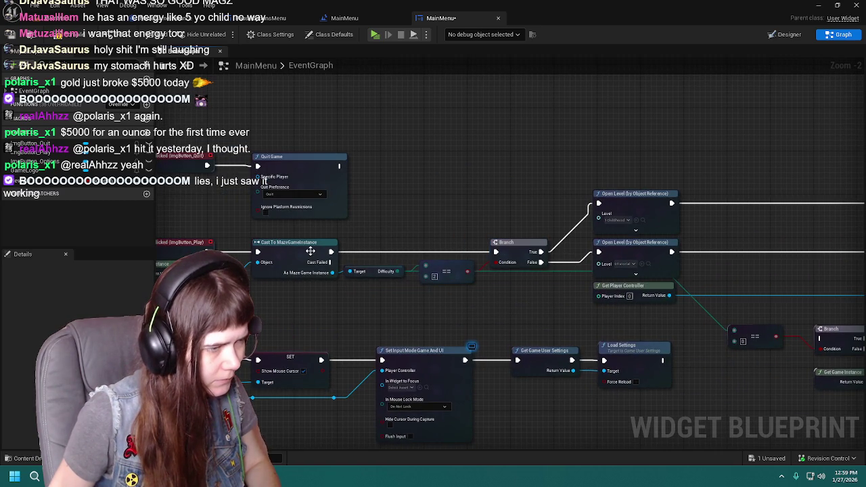
{"action": "mouse_move", "coordinate": [310, 251]}
{"action": "left_mouse_down"}
{"action": "mouse_move", "coordinate": [574, 272]}
{"action": "mouse_move", "coordinate": [832, 319]}
{"action": "left_mouse_up"}
{"action": "mouse_move", "coordinate": [304, 260]}
{"action": "left_mouse_down"}
{"action": "mouse_move", "coordinate": [402, 296]}
{"action": "mouse_move", "coordinate": [859, 352]}
{"action": "mouse_move", "coordinate": [479, 311]}
{"action": "mouse_move", "coordinate": [303, 311]}
{"action": "mouse_move", "coordinate": [457, 302]}
{"action": "left_mouse_up"}
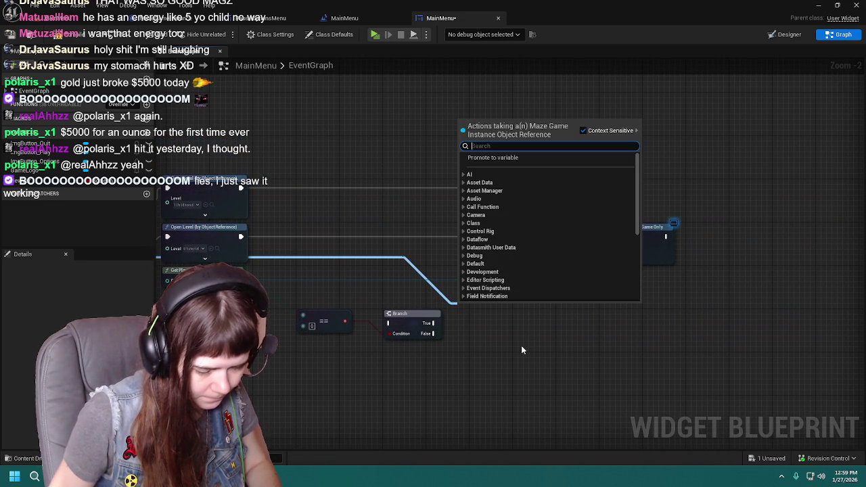
{"action": "type", "text": "set"}
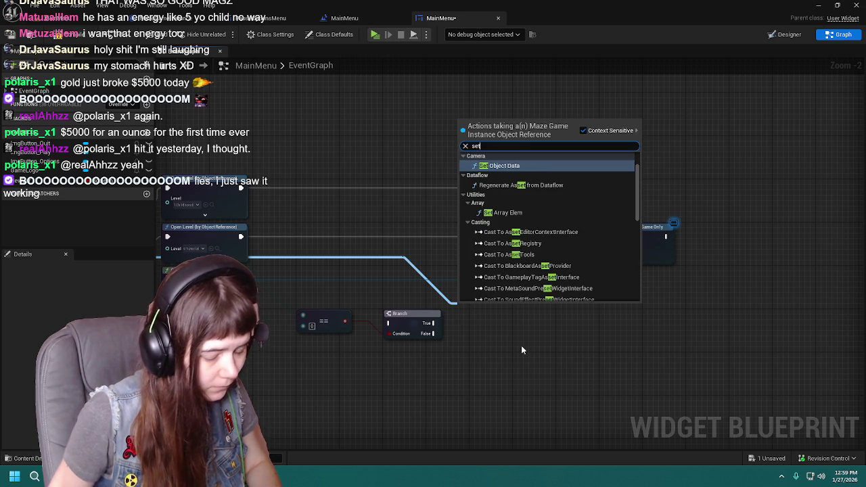
{"action": "key", "text": "BackSpace"}
{"action": "key", "text": "BackSpace"}
{"action": "key", "text": "BackSpace"}
{"action": "type", "text": "get"}
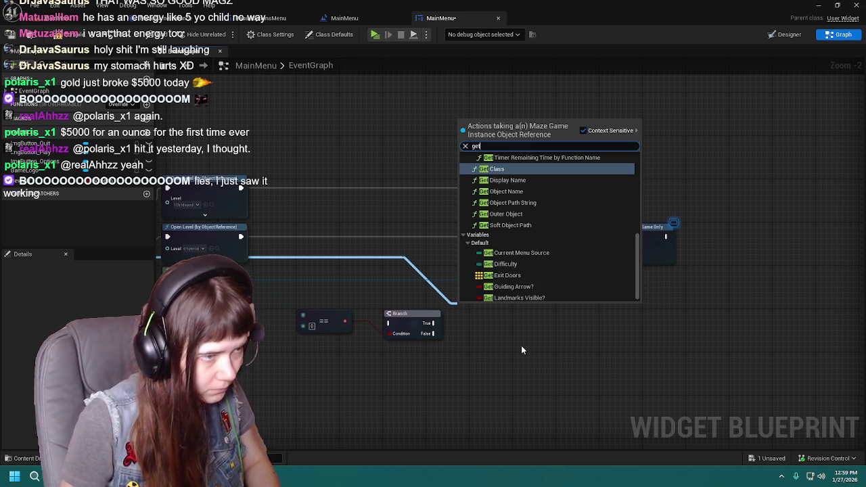
{"action": "left_click", "coordinate": [528, 286]}
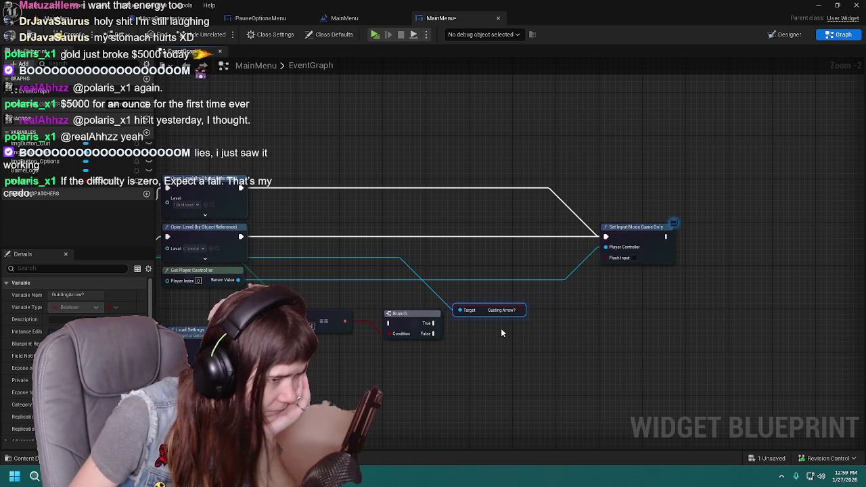
{"action": "mouse_move", "coordinate": [368, 355]}
{"action": "left_mouse_down"}
{"action": "mouse_move", "coordinate": [499, 349]}
{"action": "mouse_move", "coordinate": [434, 356]}
{"action": "left_mouse_up"}
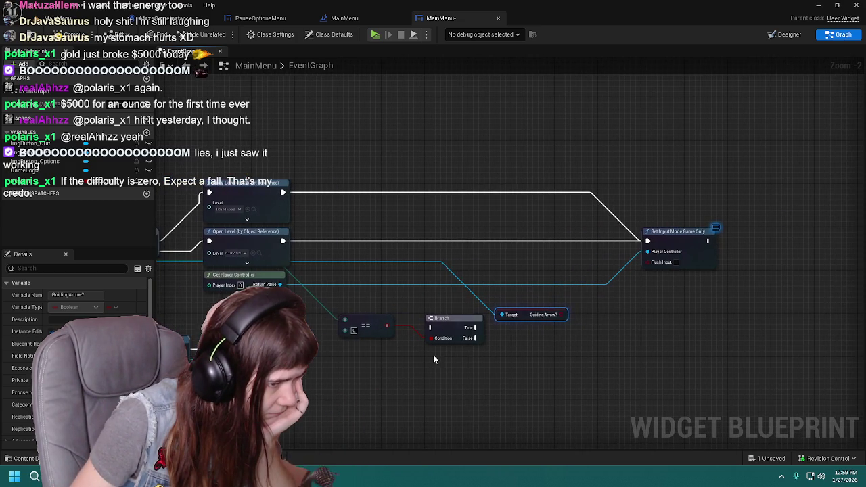
{"action": "key", "text": "Delete"}
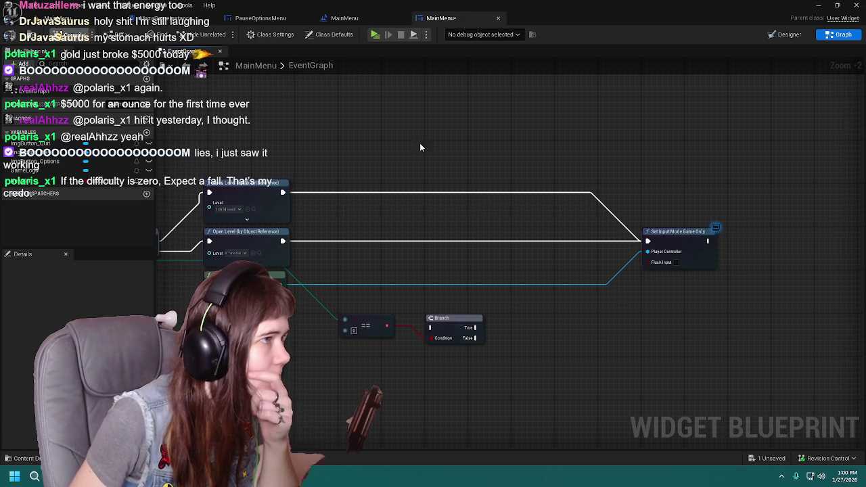
Glance at the level viewport, return to MainMenu, and browse from Content into the Blueprints folder
{"action": "mouse_move", "coordinate": [355, 317]}
{"action": "left_mouse_down"}
{"action": "mouse_move", "coordinate": [575, 308]}
{"action": "mouse_move", "coordinate": [374, 319]}
{"action": "left_mouse_up"}
{"action": "right_click", "coordinate": [364, 156]}
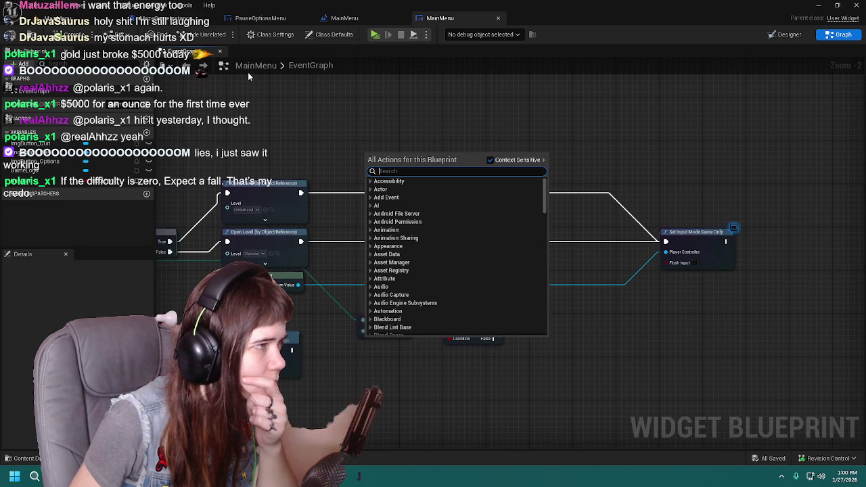
{"action": "left_click", "coordinate": [292, 122]}
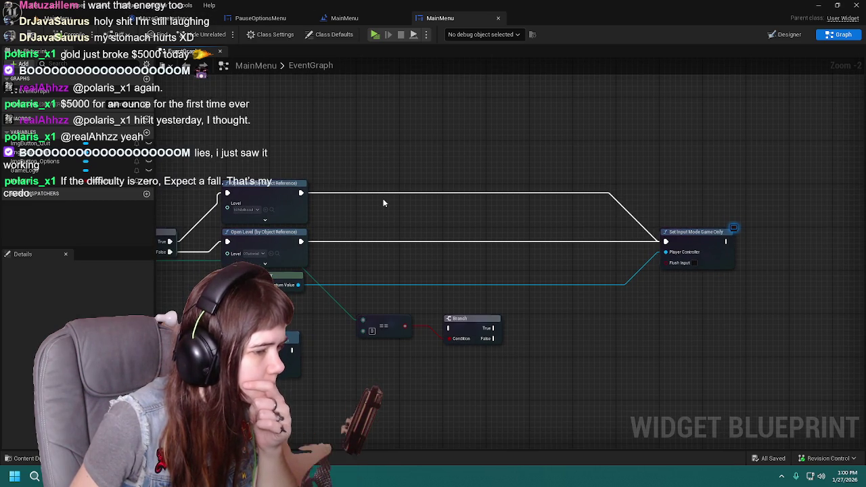
{"action": "left_click", "coordinate": [76, 18]}
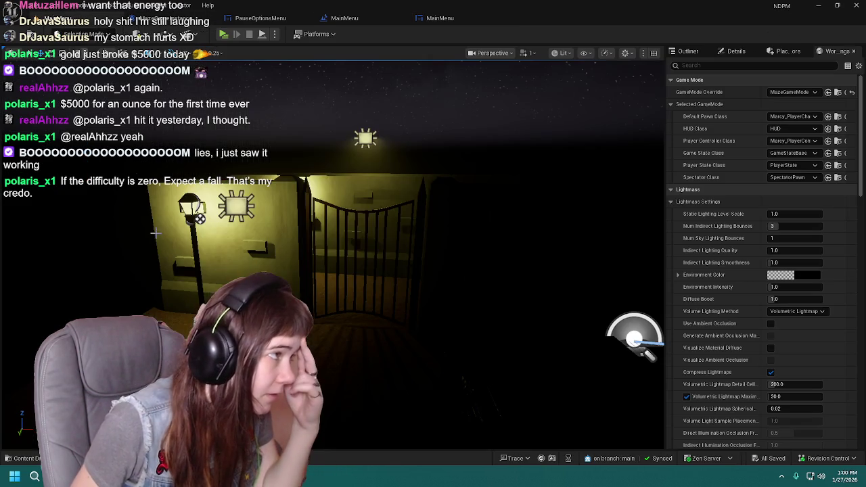
{"action": "left_click", "coordinate": [464, 19]}
{"action": "left_click", "coordinate": [28, 458]}
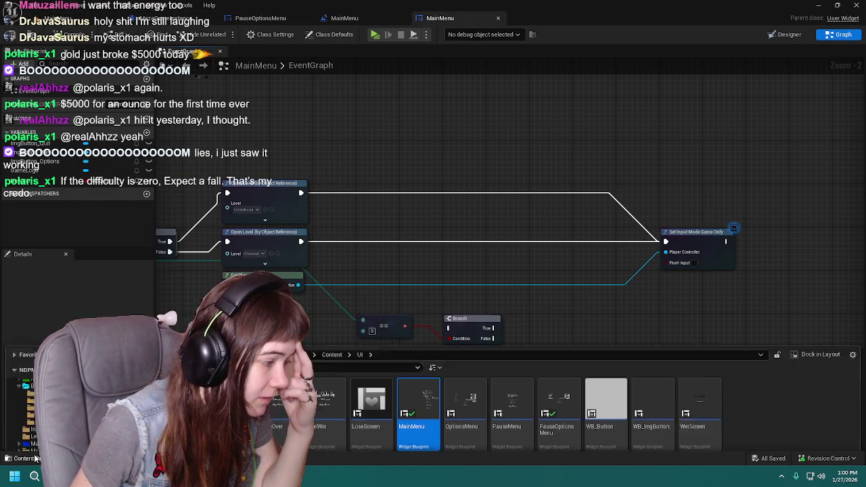
{"action": "left_click", "coordinate": [331, 304]}
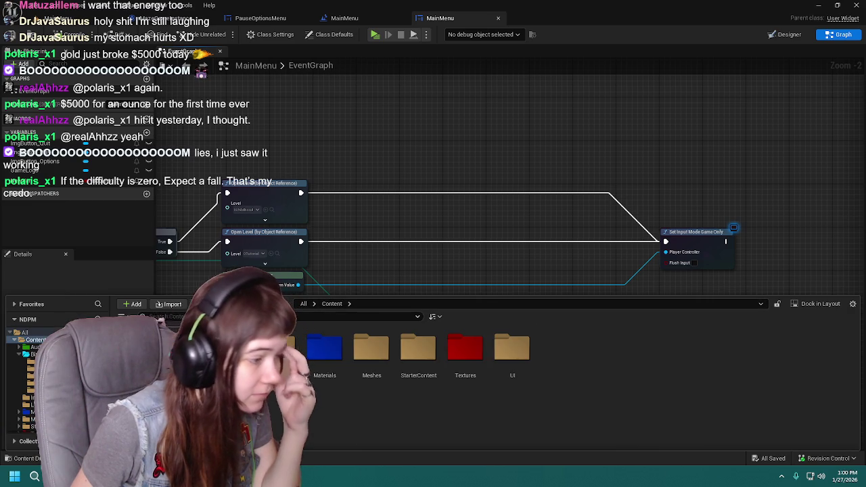
{"action": "left_click", "coordinate": [33, 354]}
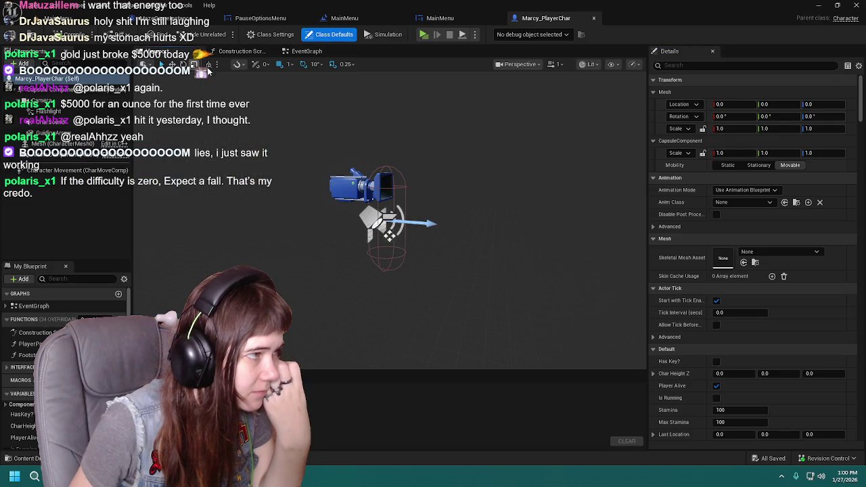
Open the player character's event graph and locate the guiding-arrow comment boxes
{"action": "left_click", "coordinate": [307, 52]}
{"action": "scroll", "coordinate": [481, 146], "scroll_direction": "down", "scroll_amount": 2}
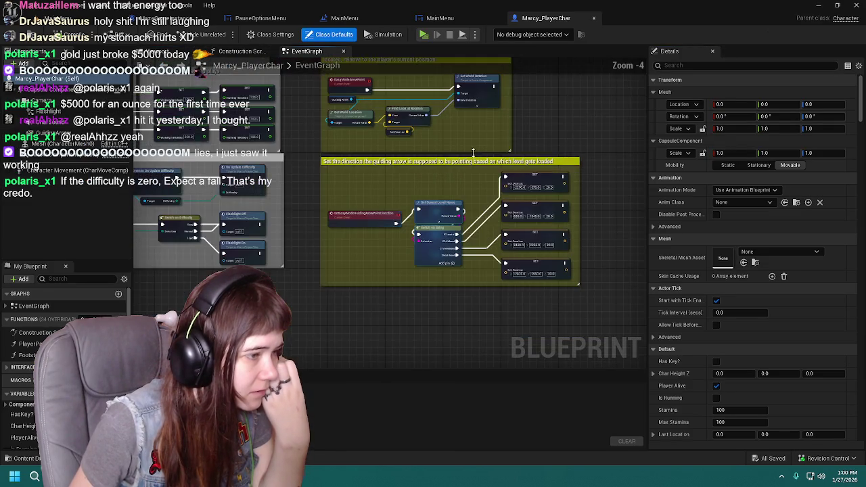
{"action": "scroll", "coordinate": [424, 174], "scroll_direction": "up", "scroll_amount": 1}
{"action": "left_click_drag", "start_coordinate": [424, 172], "coordinate": [377, 241]}
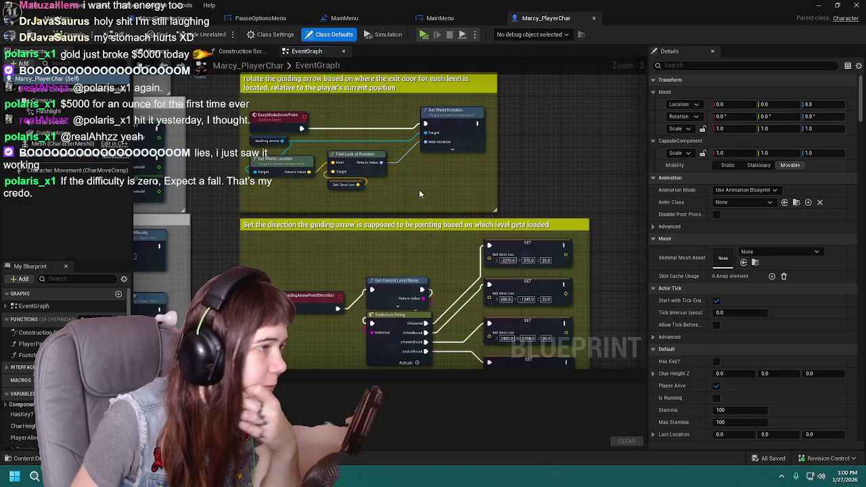
{"action": "scroll", "coordinate": [393, 234], "scroll_direction": "down", "scroll_amount": 2}
{"action": "mouse_move", "coordinate": [393, 234]}
{"action": "left_mouse_down"}
{"action": "mouse_move", "coordinate": [476, 161]}
{"action": "mouse_move", "coordinate": [487, 310]}
{"action": "mouse_move", "coordinate": [386, 193]}
{"action": "left_mouse_up"}
{"action": "scroll", "coordinate": [455, 205], "scroll_direction": "up", "scroll_amount": 2}
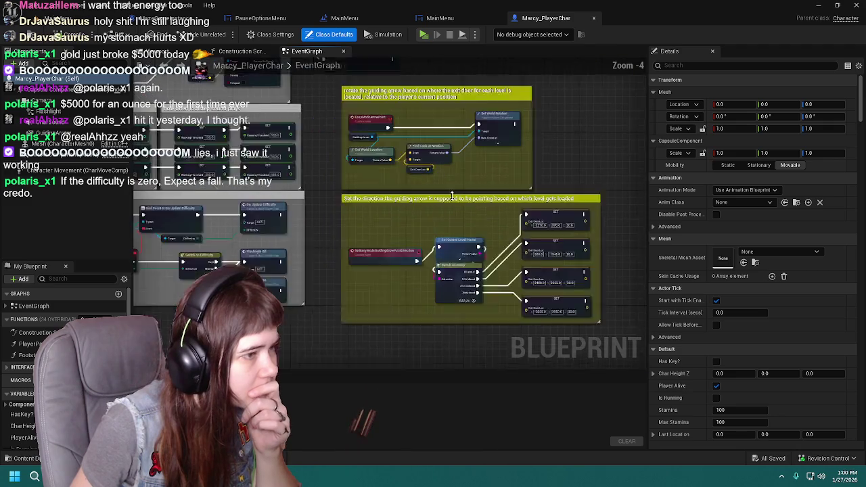
Make the guiding-arrow direction comment green with red 0 and alpha 0.1
{"action": "left_click", "coordinate": [455, 202]}
{"action": "left_click", "coordinate": [741, 120]}
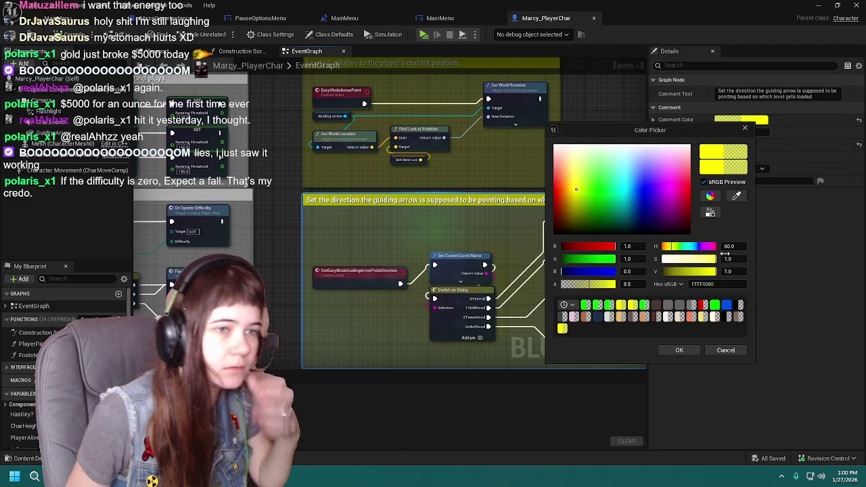
{"action": "type", "text": "0"}
{"action": "key", "text": "Return"}
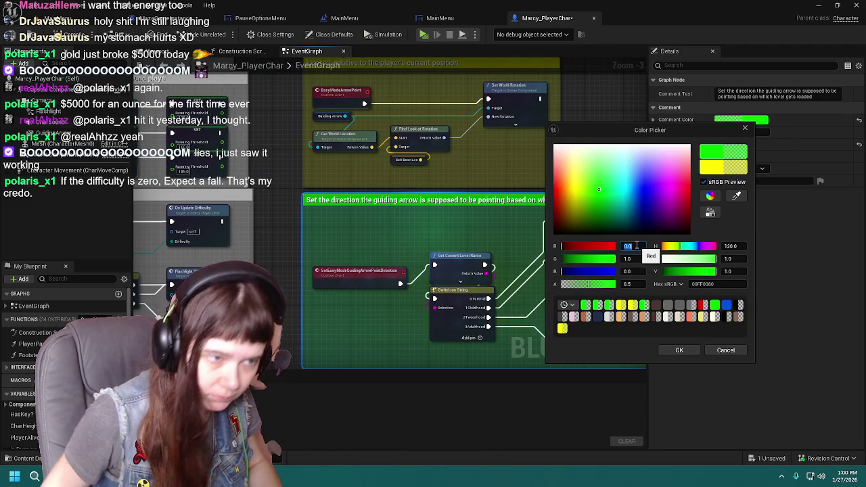
{"action": "type", "text": "0.1"}
{"action": "key", "text": "Return"}
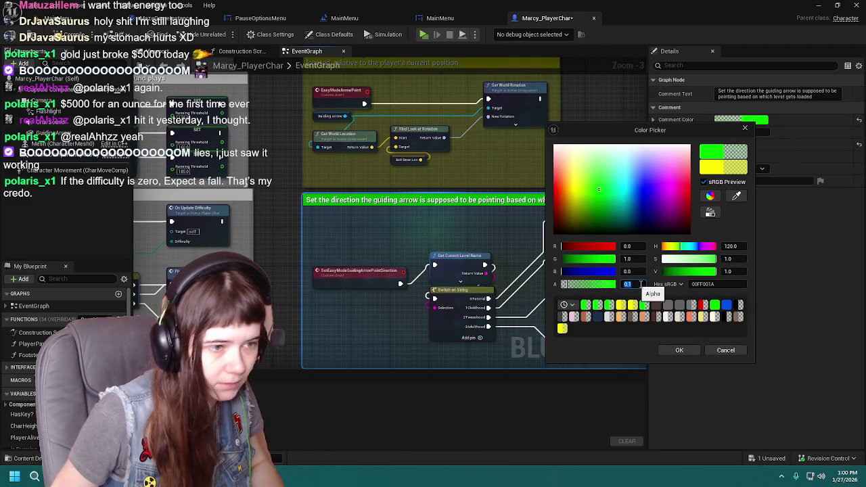
{"action": "left_click", "coordinate": [680, 351]}
Recolour the rotate the guiding arrow comment to alpha 0.1 and red 0, then save
{"action": "left_click", "coordinate": [406, 164]}
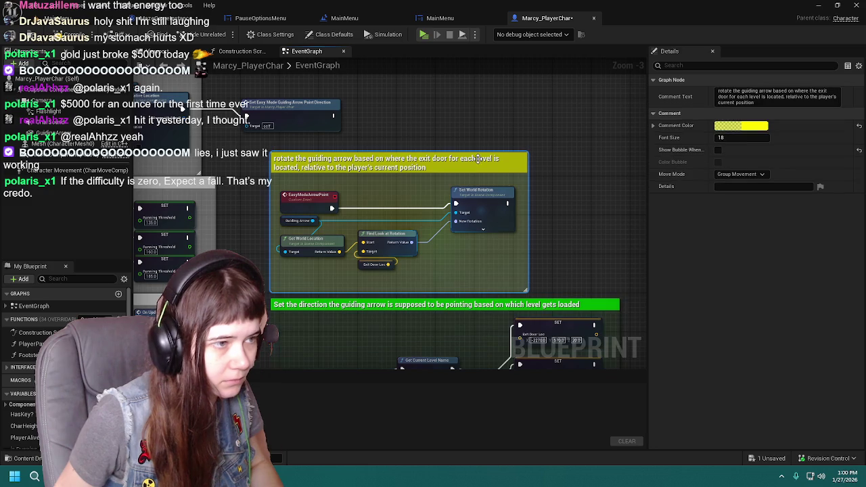
{"action": "left_click", "coordinate": [762, 131]}
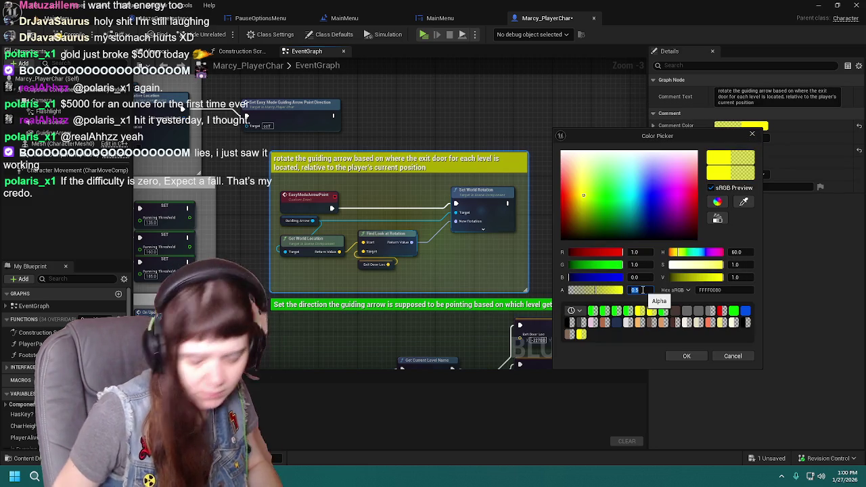
{"action": "type", "text": ".1"}
{"action": "key", "text": "Return"}
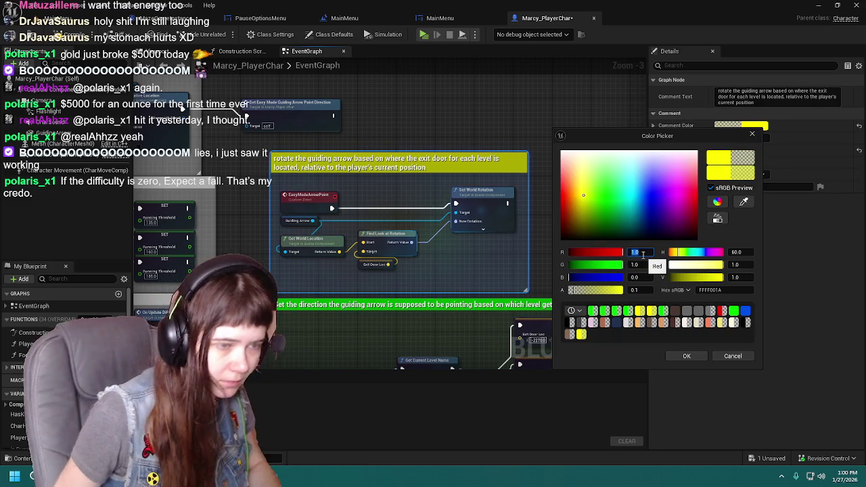
{"action": "type", "text": "0"}
{"action": "key", "text": "Return"}
{"action": "left_click", "coordinate": [686, 355]}
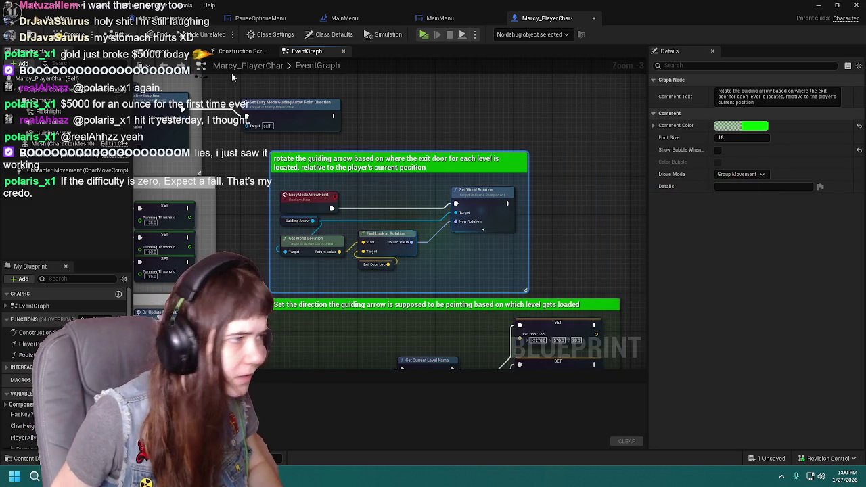
{"action": "key", "text": "ctrl+s"}
Pan through the Add Input Mapping, Running and rotate the guiding arrow comments
{"action": "scroll", "coordinate": [503, 207], "scroll_direction": "down", "scroll_amount": 2}
{"action": "scroll", "coordinate": [379, 228], "scroll_direction": "up", "scroll_amount": 2}
{"action": "mouse_move", "coordinate": [378, 227]}
{"action": "left_mouse_down"}
{"action": "mouse_move", "coordinate": [478, 219]}
{"action": "mouse_move", "coordinate": [490, 308]}
{"action": "mouse_move", "coordinate": [493, 300]}
{"action": "mouse_move", "coordinate": [379, 257]}
{"action": "mouse_move", "coordinate": [231, 212]}
{"action": "mouse_move", "coordinate": [409, 135]}
{"action": "left_mouse_up"}
{"action": "scroll", "coordinate": [494, 299], "scroll_direction": "down", "scroll_amount": 1}
{"action": "scroll", "coordinate": [231, 213], "scroll_direction": "up", "scroll_amount": 2}
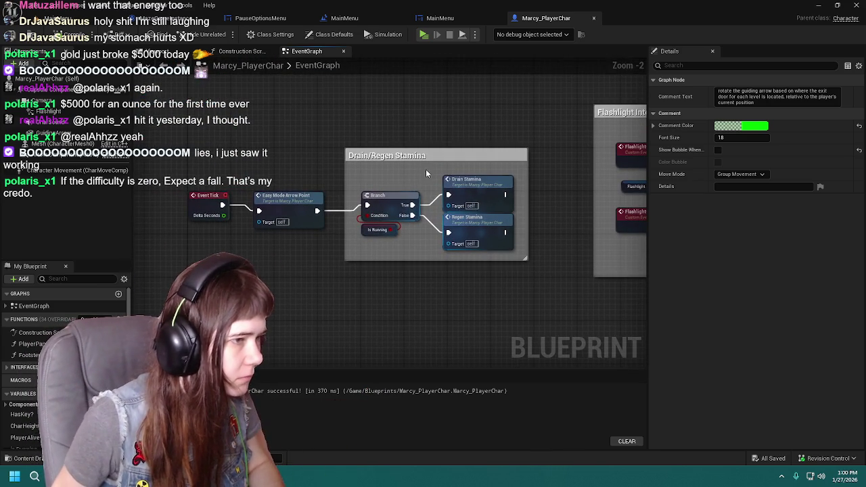
{"action": "mouse_move", "coordinate": [494, 271]}
{"action": "left_mouse_down"}
{"action": "mouse_move", "coordinate": [574, 74]}
{"action": "mouse_move", "coordinate": [288, 291]}
{"action": "mouse_move", "coordinate": [406, 271]}
{"action": "mouse_move", "coordinate": [617, 345]}
{"action": "left_mouse_up"}
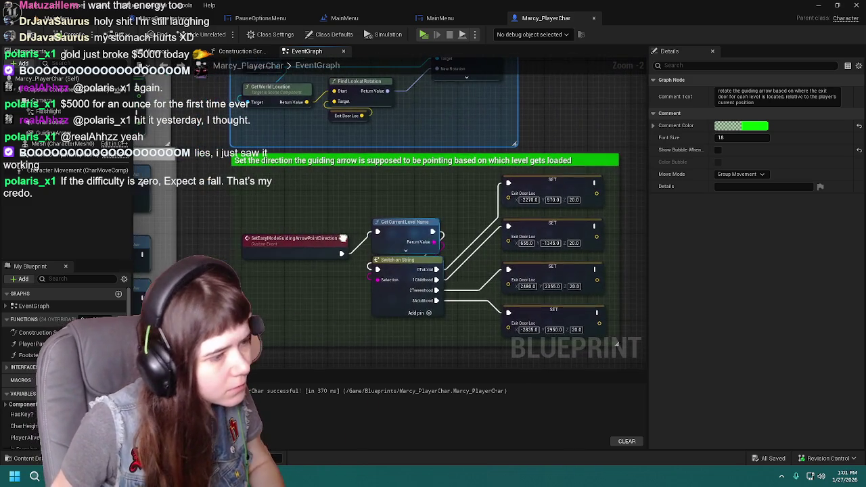
{"action": "left_click_drag", "start_coordinate": [406, 141], "coordinate": [423, 246]}
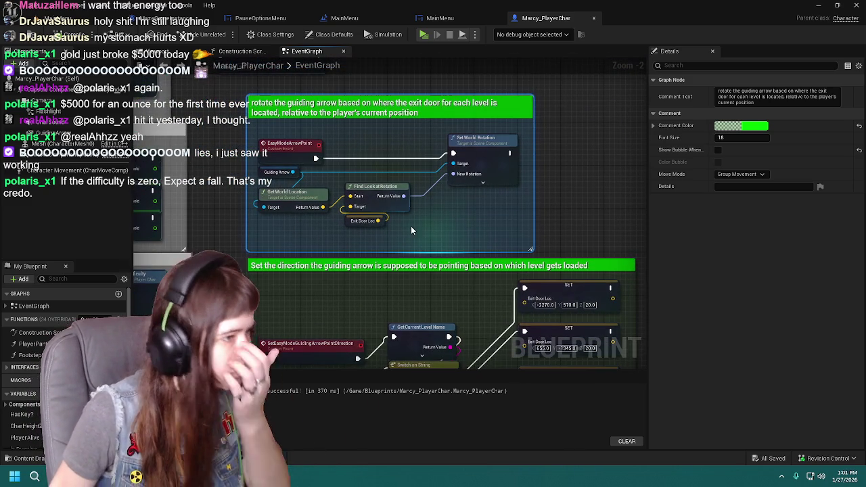
Zoom out over the stamina, flashlight and other comments, then close Marcy_PlayerChar
{"action": "scroll", "coordinate": [423, 246], "scroll_direction": "down", "scroll_amount": 2}
{"action": "left_click_drag", "start_coordinate": [156, 356], "coordinate": [379, 214]}
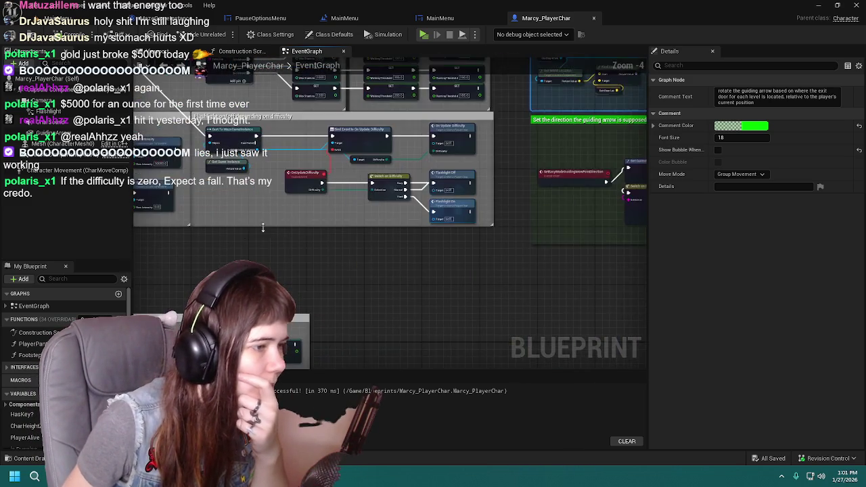
{"action": "scroll", "coordinate": [379, 214], "scroll_direction": "up", "scroll_amount": 1}
{"action": "mouse_move", "coordinate": [522, 232]}
{"action": "left_mouse_down"}
{"action": "mouse_move", "coordinate": [317, 213]}
{"action": "mouse_move", "coordinate": [362, 248]}
{"action": "left_mouse_up"}
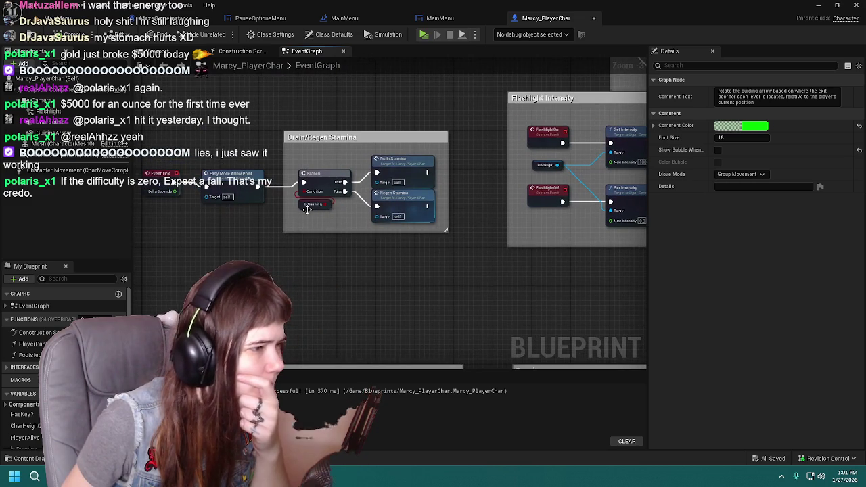
{"action": "scroll", "coordinate": [357, 262], "scroll_direction": "down", "scroll_amount": 2}
{"action": "left_click_drag", "start_coordinate": [488, 290], "coordinate": [298, 294]}
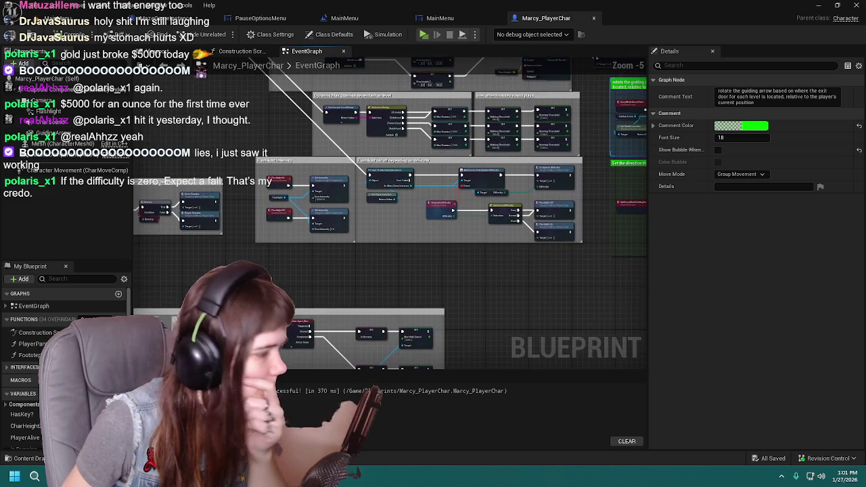
{"action": "scroll", "coordinate": [64, 365], "scroll_direction": "down", "scroll_amount": 5}
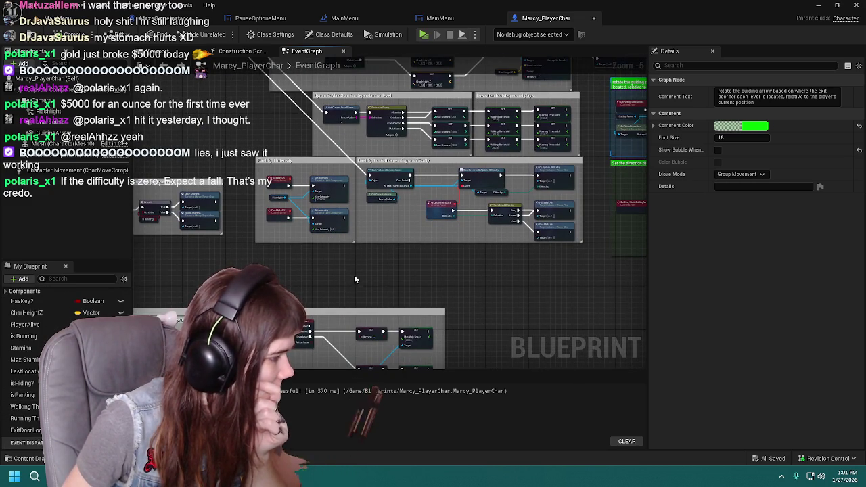
{"action": "scroll", "coordinate": [352, 284], "scroll_direction": "up", "scroll_amount": 1}
{"action": "left_click", "coordinate": [594, 18]}
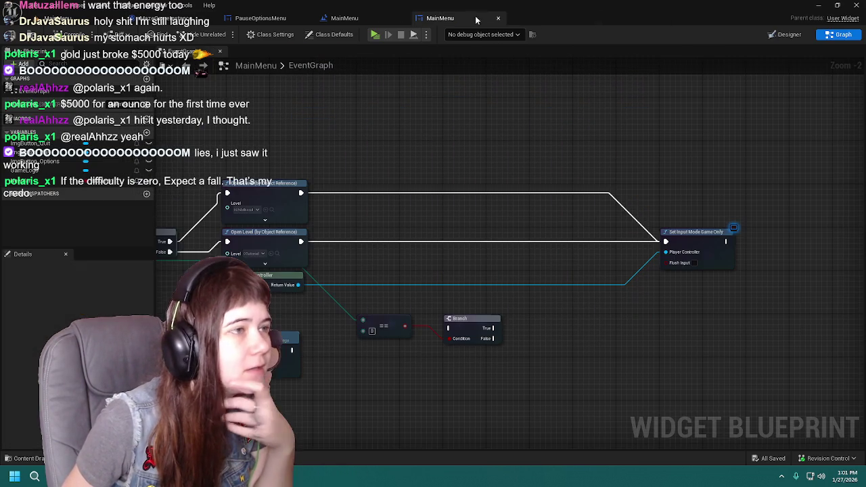
In MazeGameInstance, move the Guiding Arrow? getter down between the comments and save
{"action": "key", "text": "ctrl+Tab"}
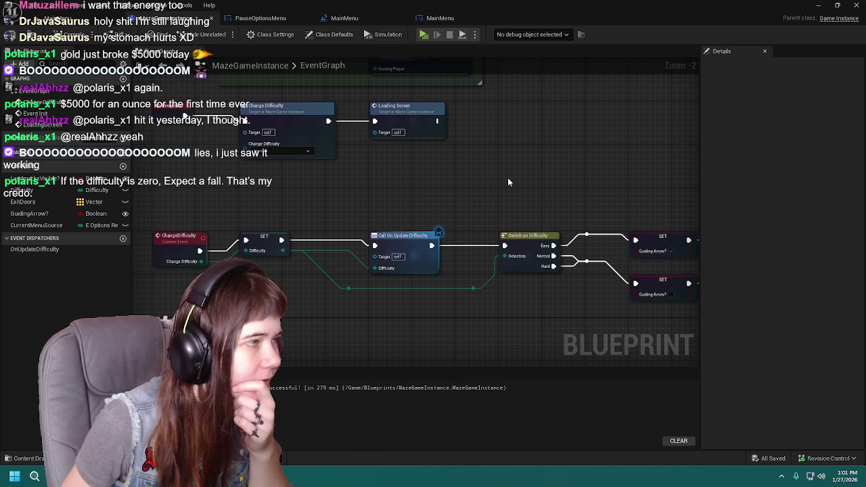
{"action": "left_click_drag", "start_coordinate": [519, 176], "coordinate": [338, 149]}
{"action": "left_click_drag", "start_coordinate": [389, 172], "coordinate": [167, 115]}
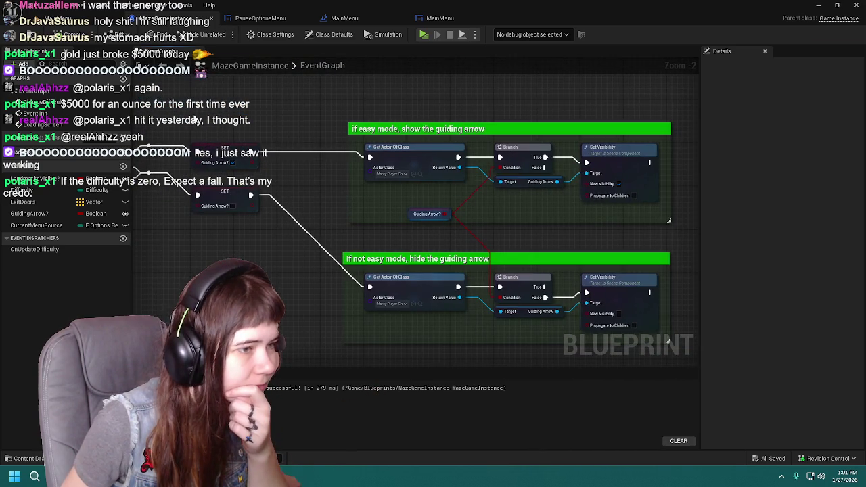
{"action": "left_click_drag", "start_coordinate": [508, 207], "coordinate": [483, 209]}
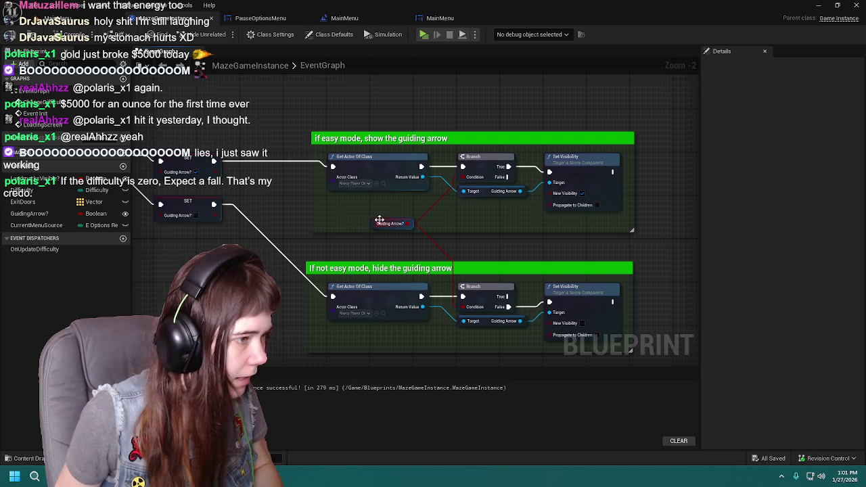
{"action": "left_click_drag", "start_coordinate": [376, 224], "coordinate": [376, 251]}
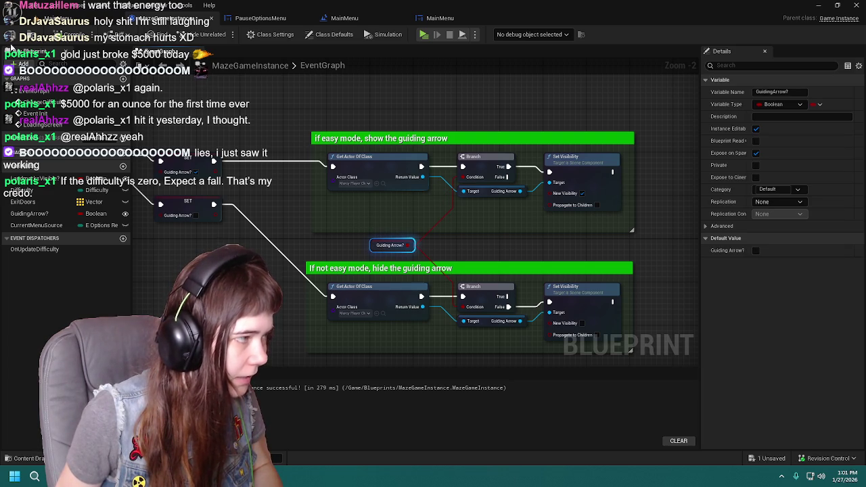
{"action": "key", "text": "ctrl+s"}
{"action": "left_click", "coordinate": [269, 108]}
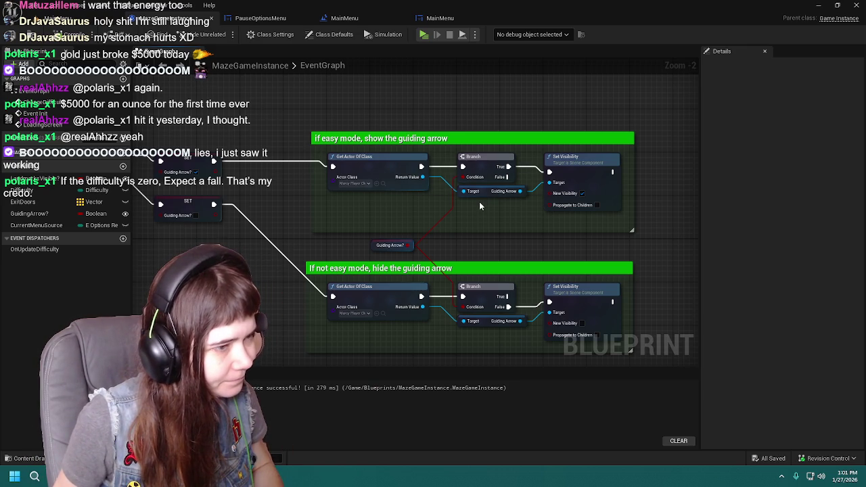
Marquee-select both guiding-arrow show/hide comment groups
{"action": "scroll", "coordinate": [409, 204], "scroll_direction": "down", "scroll_amount": 1}
{"action": "scroll", "coordinate": [324, 181], "scroll_direction": "up", "scroll_amount": 1}
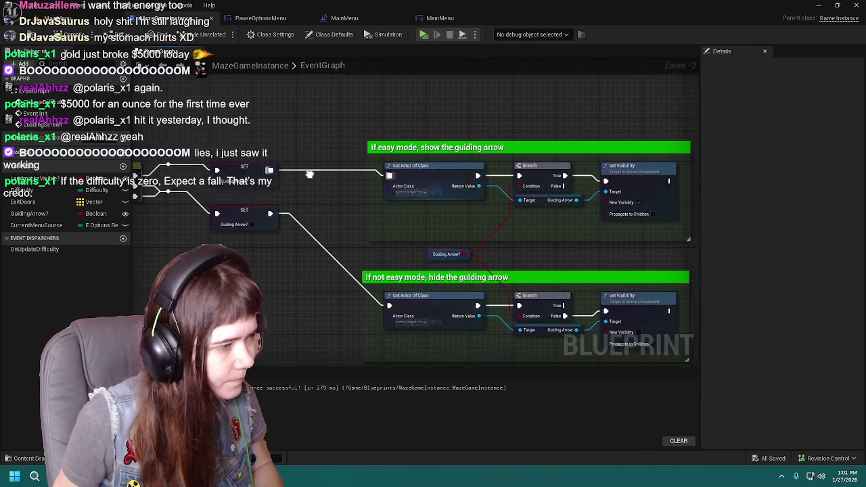
{"action": "mouse_move", "coordinate": [274, 175]}
{"action": "left_mouse_down"}
{"action": "mouse_move", "coordinate": [575, 230]}
{"action": "mouse_move", "coordinate": [628, 272]}
{"action": "mouse_move", "coordinate": [448, 361]}
{"action": "mouse_move", "coordinate": [486, 287]}
{"action": "mouse_move", "coordinate": [547, 329]}
{"action": "mouse_move", "coordinate": [287, 163]}
{"action": "mouse_move", "coordinate": [307, 215]}
{"action": "left_mouse_up"}
Paste both copied show/hide guiding-arrow comment groups into the PauseOptionsMenu event graph
{"action": "left_click", "coordinate": [442, 20]}
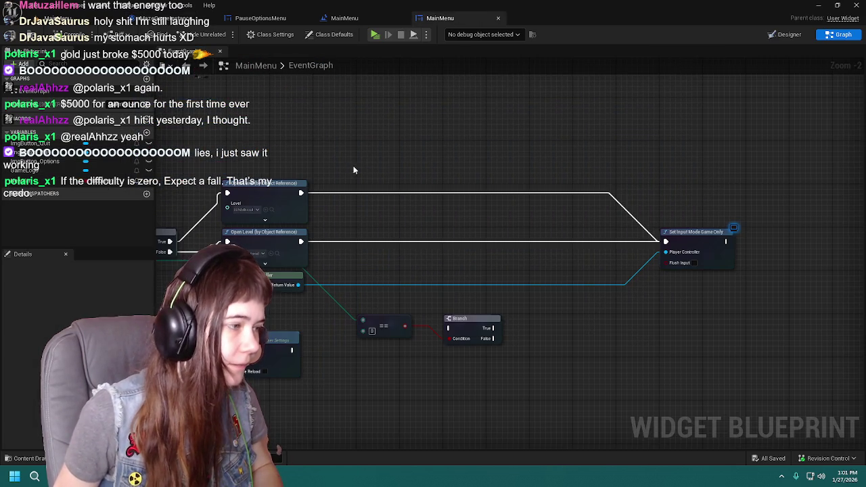
{"action": "left_click_drag", "start_coordinate": [352, 171], "coordinate": [460, 134]}
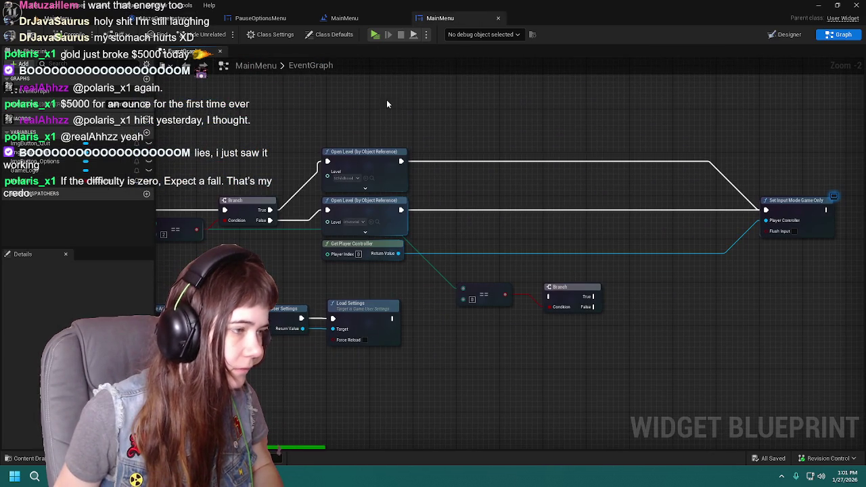
{"action": "left_click", "coordinate": [261, 18]}
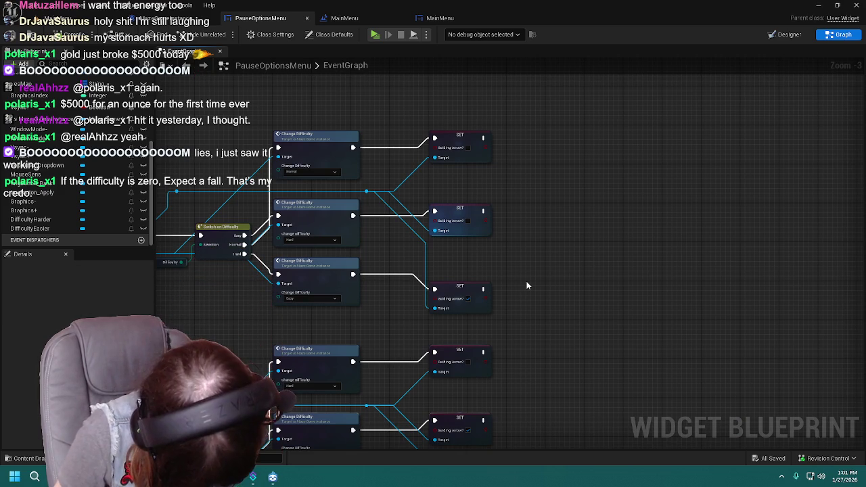
{"action": "key", "text": "ctrl+v"}
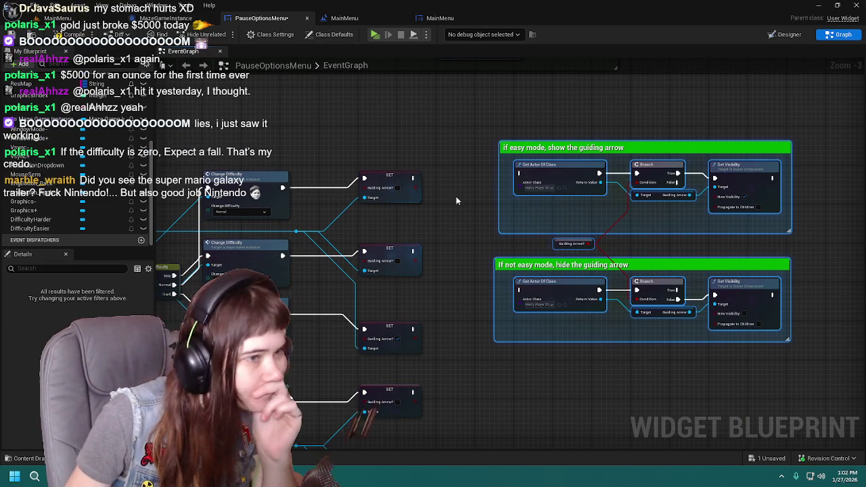
Wire exec from the top and middle SET nodes into the show-arrow and hide-arrow groups
{"action": "left_click", "coordinate": [481, 214]}
{"action": "left_click_drag", "start_coordinate": [430, 267], "coordinate": [442, 234]}
{"action": "mouse_move", "coordinate": [379, 300]}
{"action": "left_mouse_down"}
{"action": "mouse_move", "coordinate": [490, 157]}
{"action": "mouse_move", "coordinate": [485, 145]}
{"action": "left_mouse_up"}
{"action": "mouse_move", "coordinate": [379, 149]}
{"action": "left_mouse_down"}
{"action": "mouse_move", "coordinate": [474, 234]}
{"action": "mouse_move", "coordinate": [480, 262]}
{"action": "left_mouse_up"}
{"action": "left_click_drag", "start_coordinate": [379, 223], "coordinate": [484, 262]}
Put the hide-arrow group above the show-arrow group, move Guiding Arrow? into the top comment, and save
{"action": "mouse_move", "coordinate": [451, 104]}
{"action": "left_mouse_down"}
{"action": "mouse_move", "coordinate": [768, 218]}
{"action": "mouse_move", "coordinate": [792, 350]}
{"action": "left_mouse_up"}
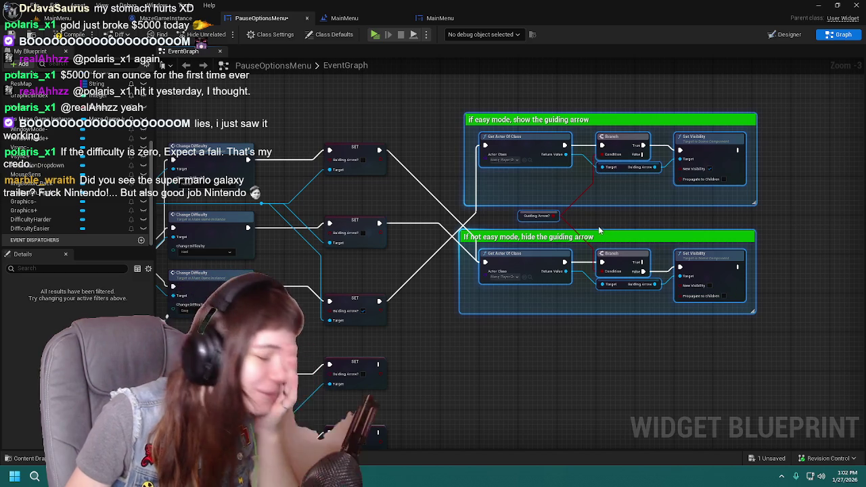
{"action": "mouse_move", "coordinate": [416, 82]}
{"action": "left_mouse_down"}
{"action": "mouse_move", "coordinate": [802, 271]}
{"action": "mouse_move", "coordinate": [762, 215]}
{"action": "left_mouse_up"}
{"action": "left_click_drag", "start_coordinate": [528, 138], "coordinate": [527, 343]}
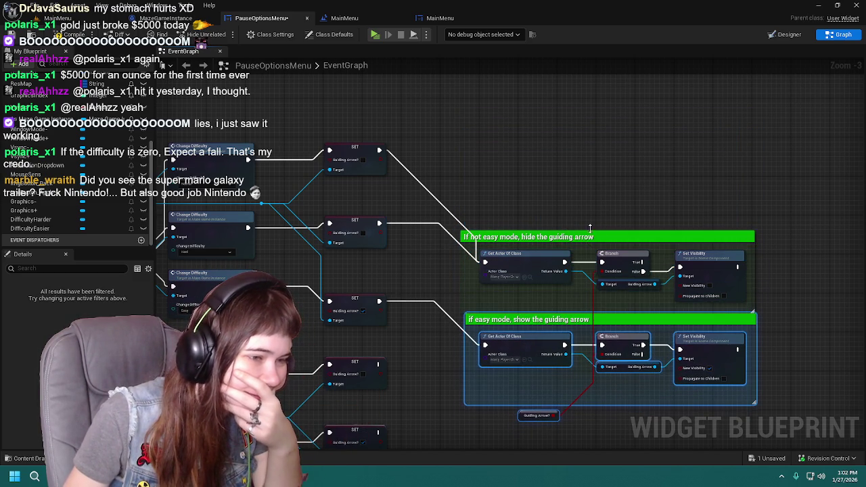
{"action": "left_click_drag", "start_coordinate": [453, 179], "coordinate": [758, 315]}
{"action": "mouse_move", "coordinate": [543, 278]}
{"action": "left_mouse_down"}
{"action": "mouse_move", "coordinate": [527, 148]}
{"action": "mouse_move", "coordinate": [529, 308]}
{"action": "mouse_move", "coordinate": [529, 175]}
{"action": "mouse_move", "coordinate": [530, 188]}
{"action": "left_mouse_up"}
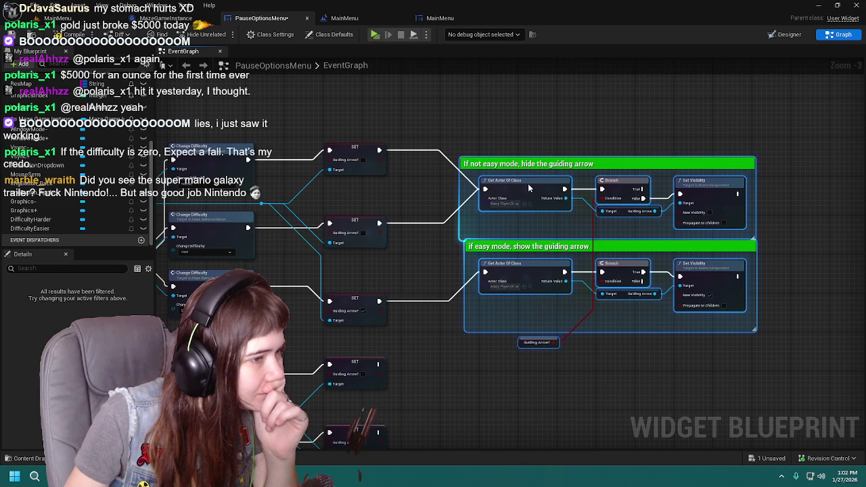
{"action": "left_click", "coordinate": [522, 345]}
{"action": "mouse_move", "coordinate": [522, 345]}
{"action": "left_mouse_down"}
{"action": "mouse_move", "coordinate": [540, 257]}
{"action": "mouse_move", "coordinate": [517, 227]}
{"action": "mouse_move", "coordinate": [523, 221]}
{"action": "left_mouse_up"}
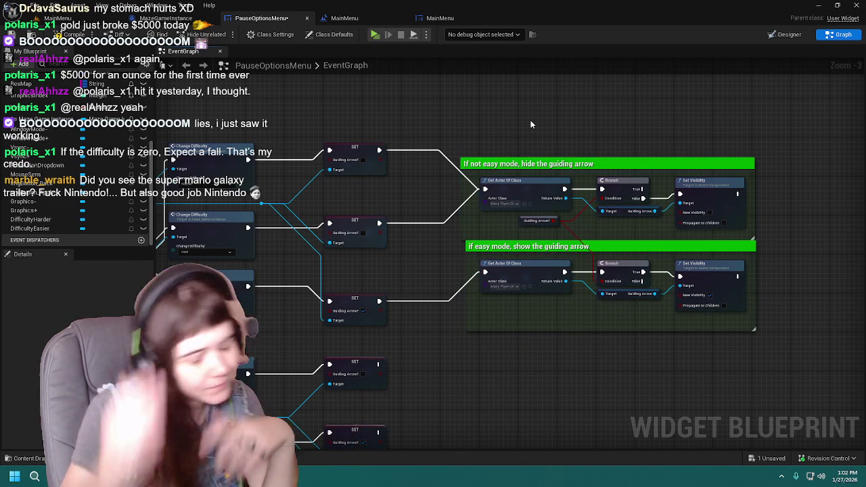
{"action": "key", "text": "ctrl+s"}
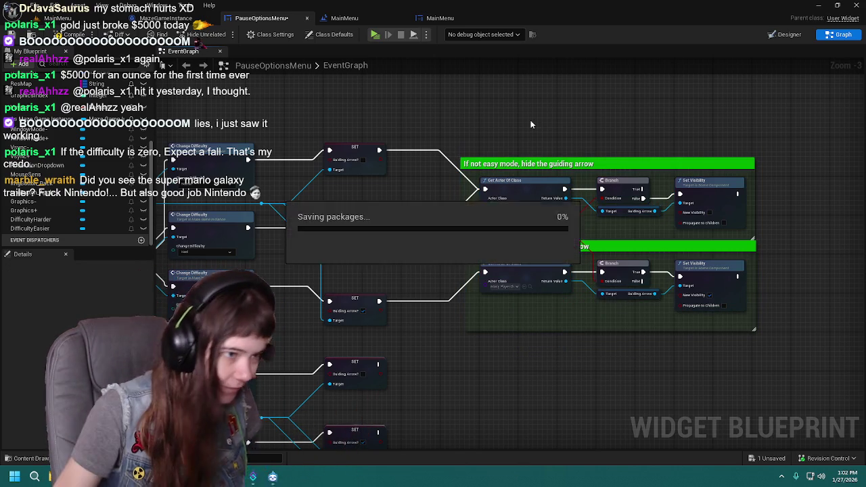
Place a second copy of both guiding-arrow comment groups below the originals
{"action": "mouse_move", "coordinate": [440, 445]}
{"action": "left_mouse_down"}
{"action": "mouse_move", "coordinate": [468, 272]}
{"action": "mouse_move", "coordinate": [464, 391]}
{"action": "left_mouse_up"}
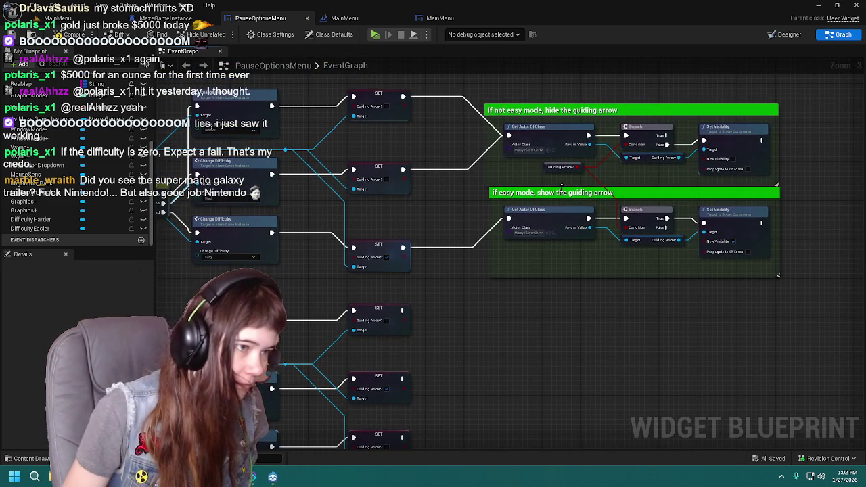
{"action": "left_click_drag", "start_coordinate": [573, 422], "coordinate": [550, 332]}
{"action": "key", "text": "ctrl+v"}
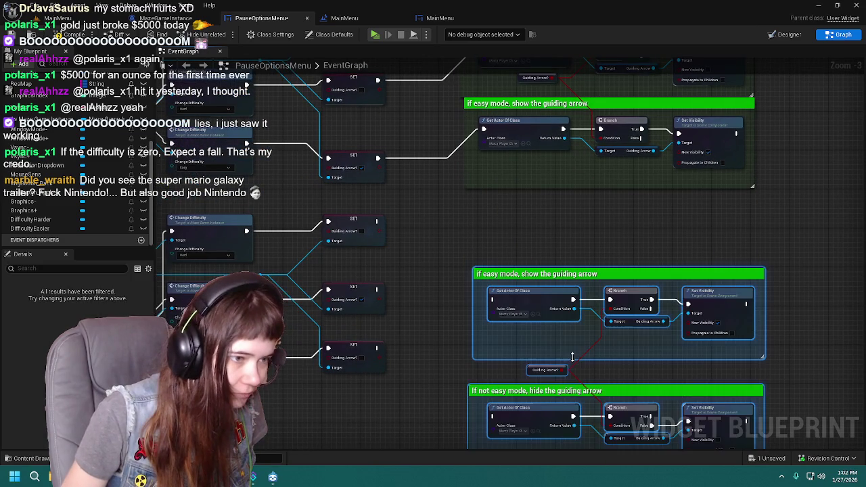
{"action": "mouse_move", "coordinate": [533, 290]}
{"action": "left_mouse_down"}
{"action": "mouse_move", "coordinate": [525, 235]}
{"action": "mouse_move", "coordinate": [515, 289]}
{"action": "left_mouse_up"}
{"action": "key", "text": "Delete"}
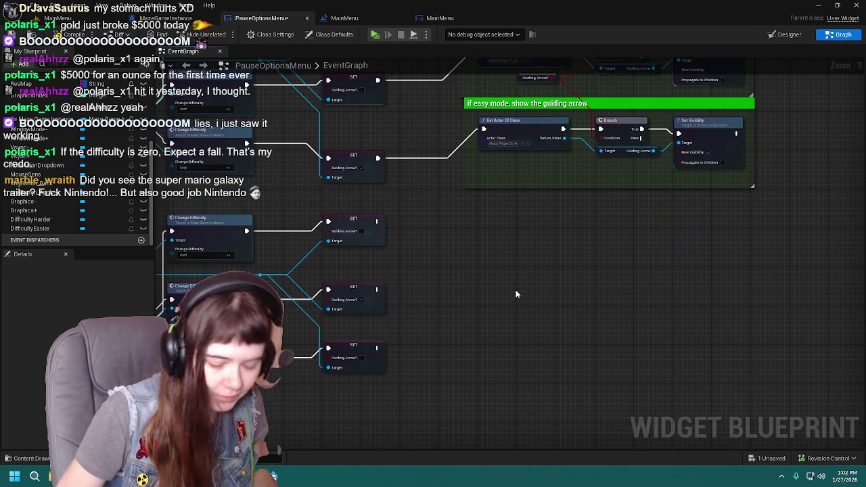
{"action": "key", "text": "ctrl+z"}
{"action": "mouse_move", "coordinate": [497, 164]}
{"action": "left_mouse_down"}
{"action": "mouse_move", "coordinate": [798, 355]}
{"action": "mouse_move", "coordinate": [624, 315]}
{"action": "left_mouse_up"}
{"action": "key", "text": "ctrl+v"}
{"action": "mouse_move", "coordinate": [504, 236]}
{"action": "left_mouse_down"}
{"action": "mouse_move", "coordinate": [534, 331]}
{"action": "mouse_move", "coordinate": [509, 268]}
{"action": "mouse_move", "coordinate": [522, 269]}
{"action": "left_mouse_up"}
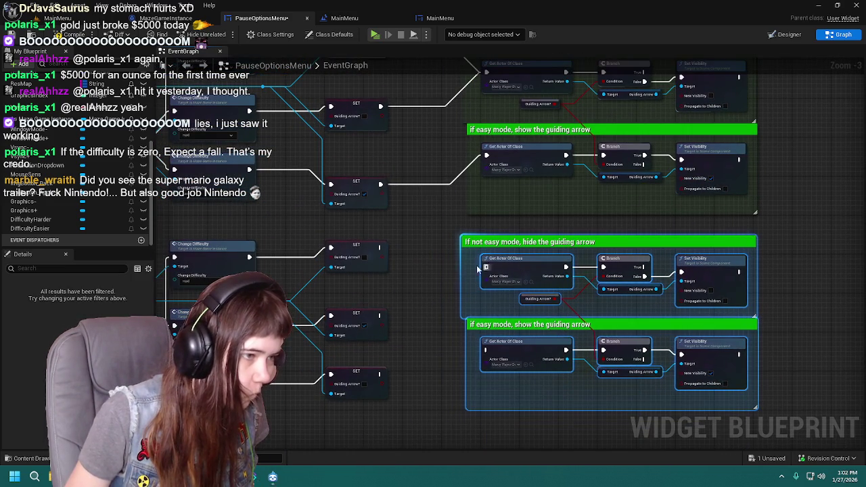
Wire the lower SET nodes into the copied hide-arrow and show-arrow groups and compile
{"action": "mouse_move", "coordinate": [380, 249]}
{"action": "left_mouse_down"}
{"action": "mouse_move", "coordinate": [470, 332]}
{"action": "mouse_move", "coordinate": [485, 268]}
{"action": "left_mouse_up"}
{"action": "mouse_move", "coordinate": [380, 374]}
{"action": "left_mouse_down"}
{"action": "mouse_move", "coordinate": [493, 277]}
{"action": "mouse_move", "coordinate": [485, 268]}
{"action": "left_mouse_up"}
{"action": "left_click_drag", "start_coordinate": [381, 315], "coordinate": [486, 349]}
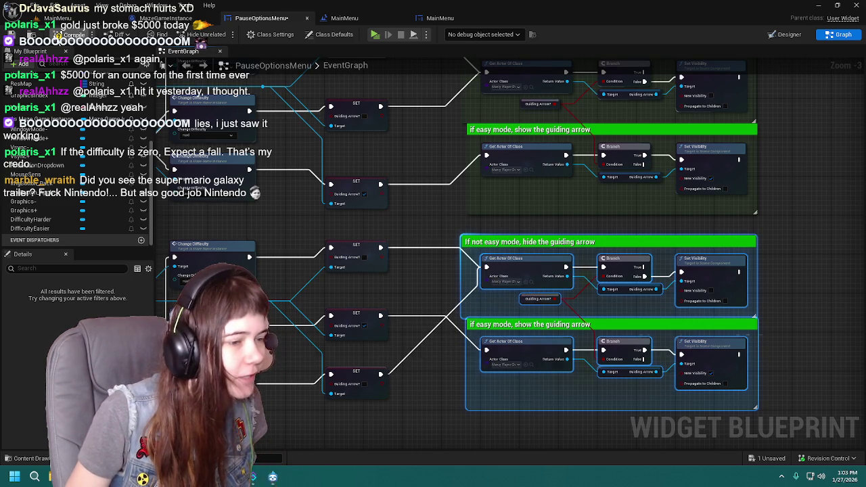
{"action": "key", "text": "F7"}
{"action": "mouse_move", "coordinate": [498, 359]}
{"action": "left_mouse_down"}
{"action": "mouse_move", "coordinate": [489, 253]}
{"action": "mouse_move", "coordinate": [478, 229]}
{"action": "left_mouse_up"}
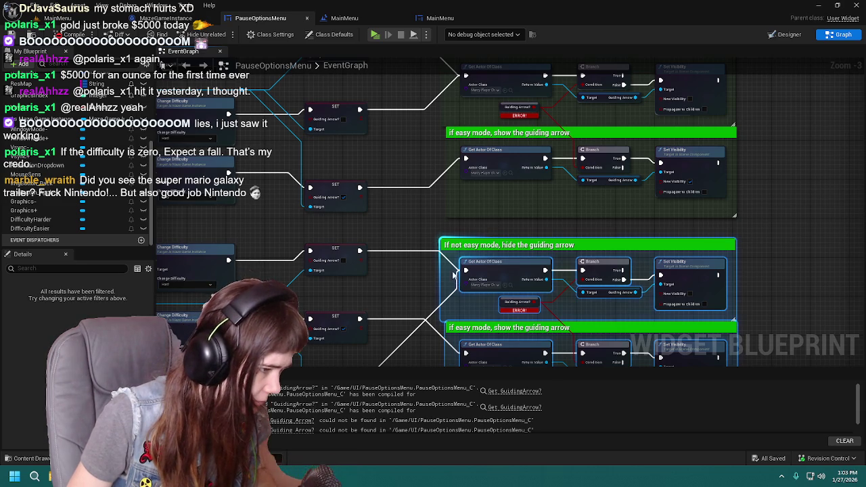
Search 'get guiding ar' for a Guiding Arrow getter off Get Actor Of Class, then dismiss it unused
{"action": "left_click_drag", "start_coordinate": [455, 275], "coordinate": [432, 264]}
{"action": "left_click_drag", "start_coordinate": [521, 268], "coordinate": [467, 302]}
{"action": "type", "text": "get guiding"}
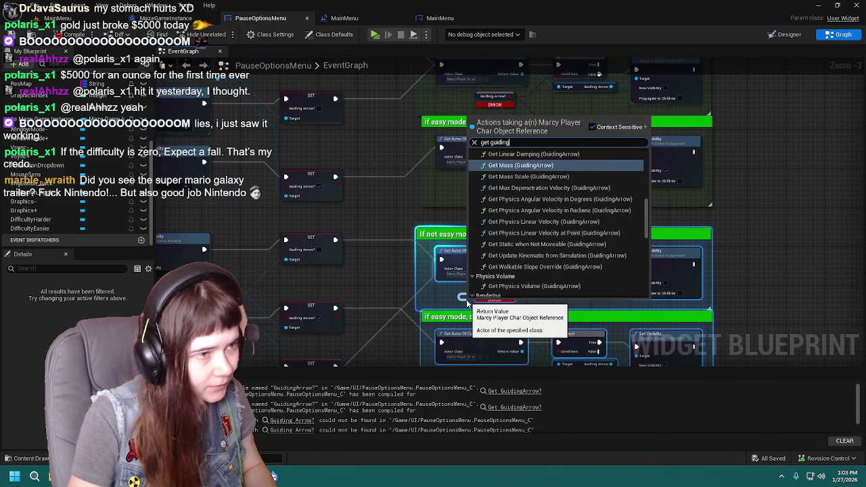
{"action": "type", "text": " arrow"}
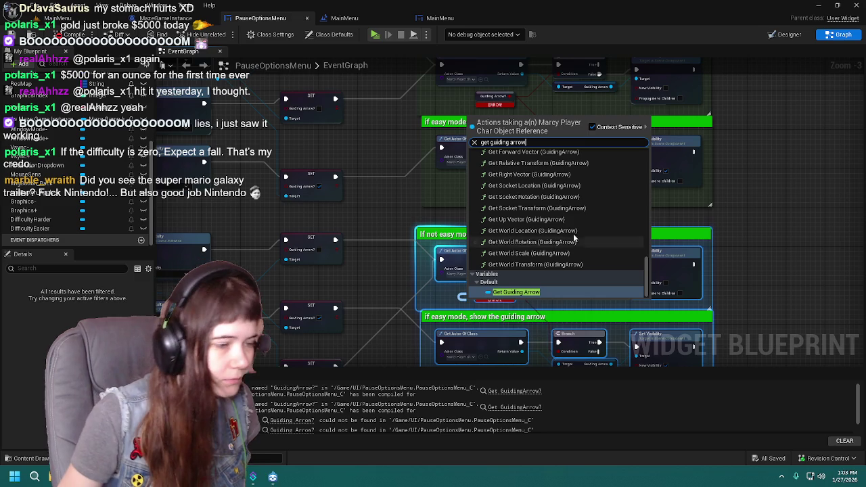
{"action": "scroll", "coordinate": [591, 235], "scroll_direction": "up", "scroll_amount": 3}
{"action": "left_click", "coordinate": [378, 221]}
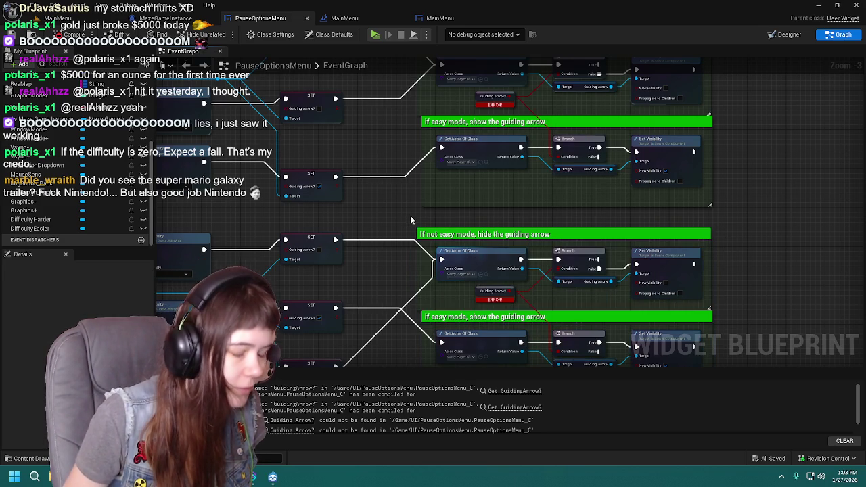
{"action": "left_click_drag", "start_coordinate": [298, 294], "coordinate": [443, 241]}
{"action": "scroll", "coordinate": [744, 189], "scroll_direction": "down", "scroll_amount": 2}
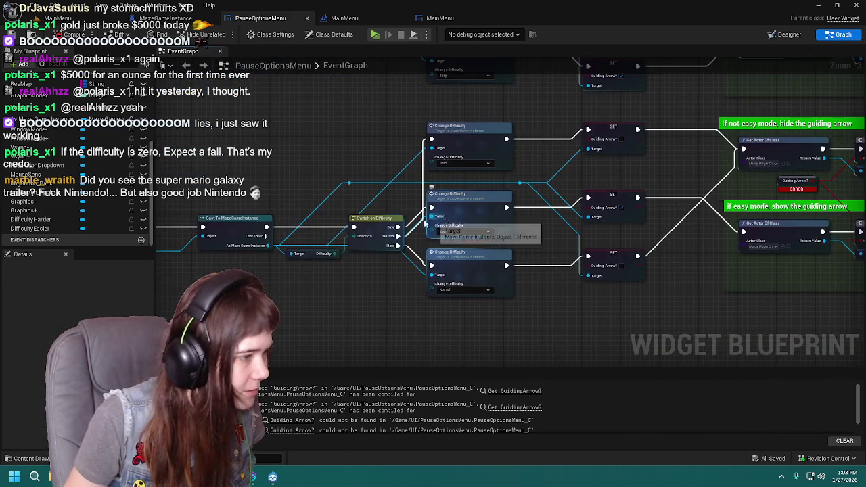
{"action": "scroll", "coordinate": [396, 253], "scroll_direction": "up", "scroll_amount": 2}
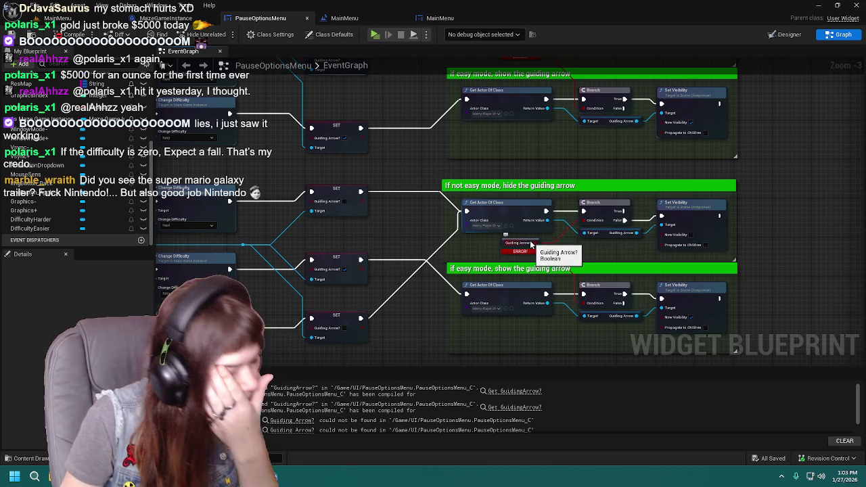
{"action": "left_click_drag", "start_coordinate": [589, 257], "coordinate": [544, 260]}
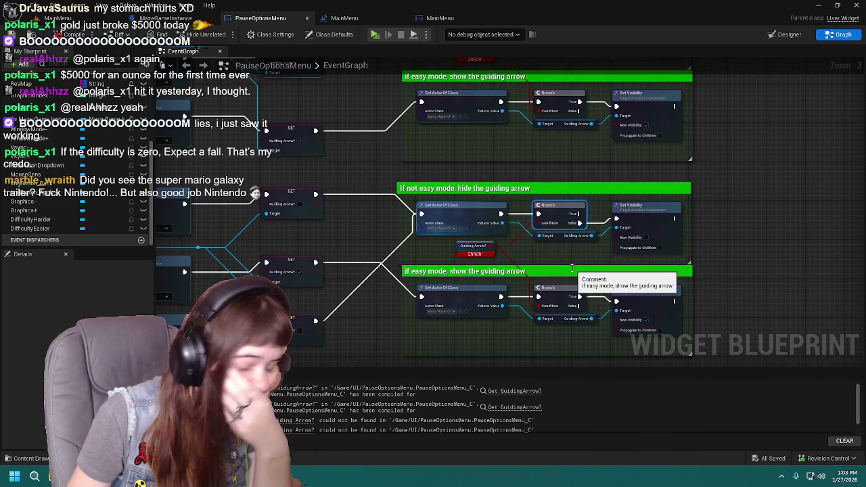
Delete the Branch nodes and broken Guiding Arrow? node from the copied hide and show groups
{"action": "key", "text": "Delete"}
{"action": "left_click", "coordinate": [474, 250]}
{"action": "key", "text": "Delete"}
{"action": "left_click", "coordinate": [559, 291]}
{"action": "key", "text": "Delete"}
{"action": "key", "text": "ctrl+z"}
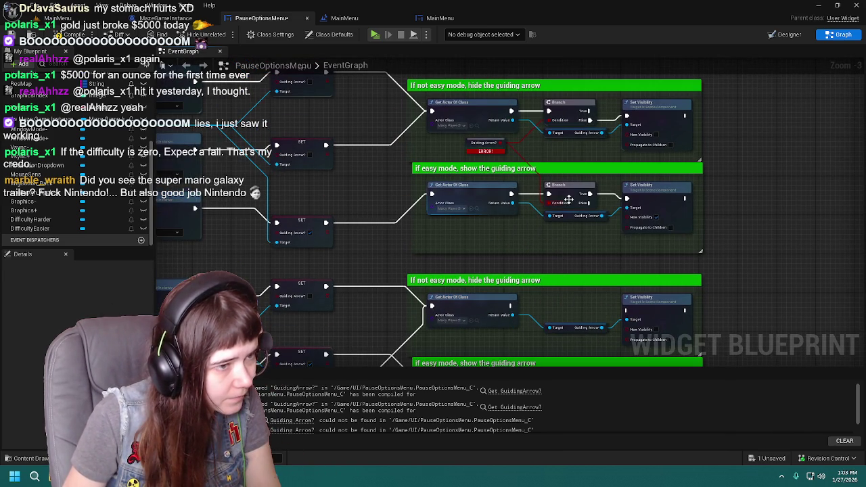
{"action": "key", "text": "ctrl+z"}
{"action": "left_click", "coordinate": [434, 236]}
{"action": "key", "text": "Delete"}
{"action": "left_click", "coordinate": [538, 194]}
{"action": "key", "text": "Delete"}
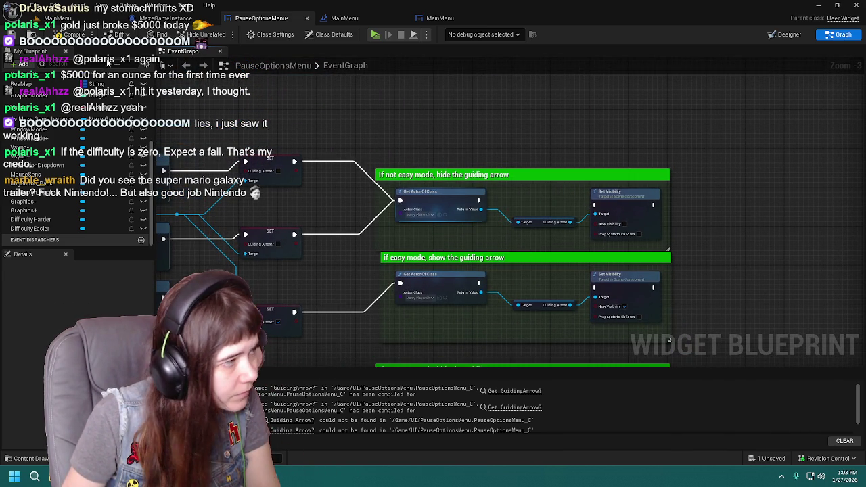
Connect each copied Get Actor Of Class directly to its Set Visibility and save
{"action": "mouse_move", "coordinate": [479, 201]}
{"action": "left_mouse_down"}
{"action": "mouse_move", "coordinate": [613, 224]}
{"action": "mouse_move", "coordinate": [594, 205]}
{"action": "left_mouse_up"}
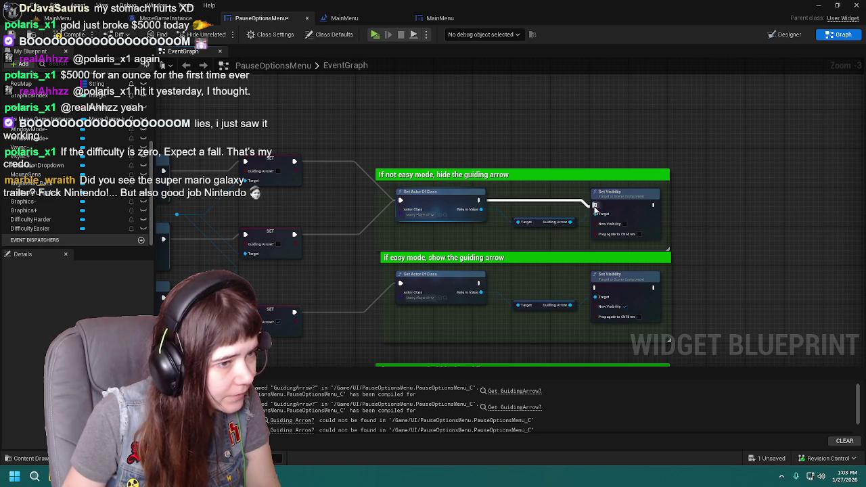
{"action": "left_click_drag", "start_coordinate": [467, 216], "coordinate": [583, 221]}
{"action": "mouse_move", "coordinate": [478, 220]}
{"action": "left_mouse_down"}
{"action": "mouse_move", "coordinate": [594, 224]}
{"action": "mouse_move", "coordinate": [480, 305]}
{"action": "mouse_move", "coordinate": [595, 309]}
{"action": "left_mouse_up"}
{"action": "key", "text": "ctrl+s"}
Switch through the open blueprints to the MainMenu level blueprint
{"action": "scroll", "coordinate": [521, 251], "scroll_direction": "down", "scroll_amount": 1}
{"action": "left_click", "coordinate": [163, 18]}
{"action": "left_click", "coordinate": [261, 18]}
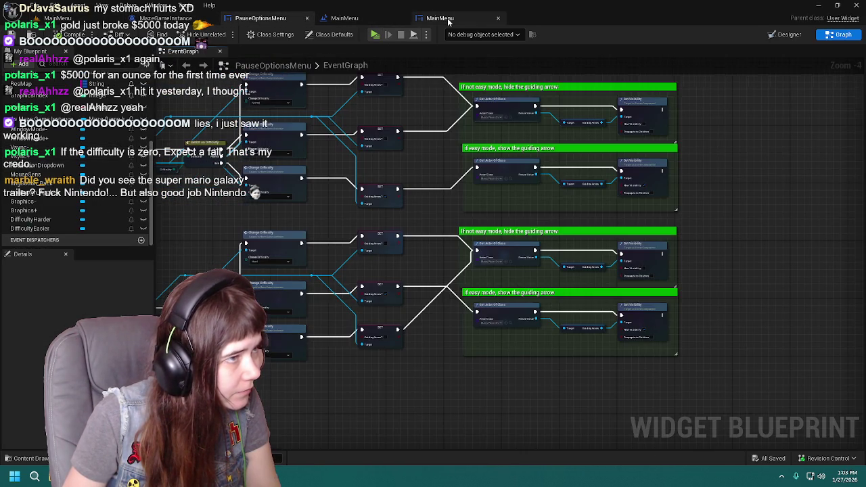
{"action": "left_click", "coordinate": [443, 18]}
{"action": "left_click", "coordinate": [345, 18]}
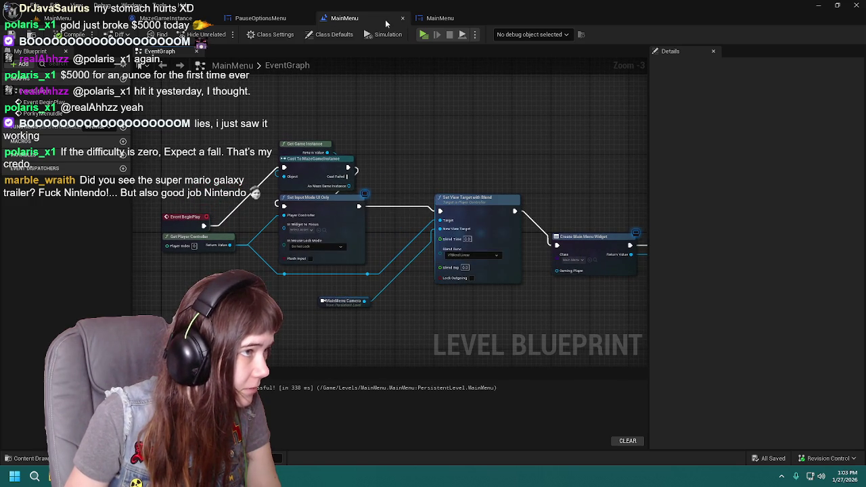
Start a play session, set difficulty to Easy in Options, and start a new game
{"action": "left_click", "coordinate": [403, 18]}
{"action": "left_click", "coordinate": [68, 18]}
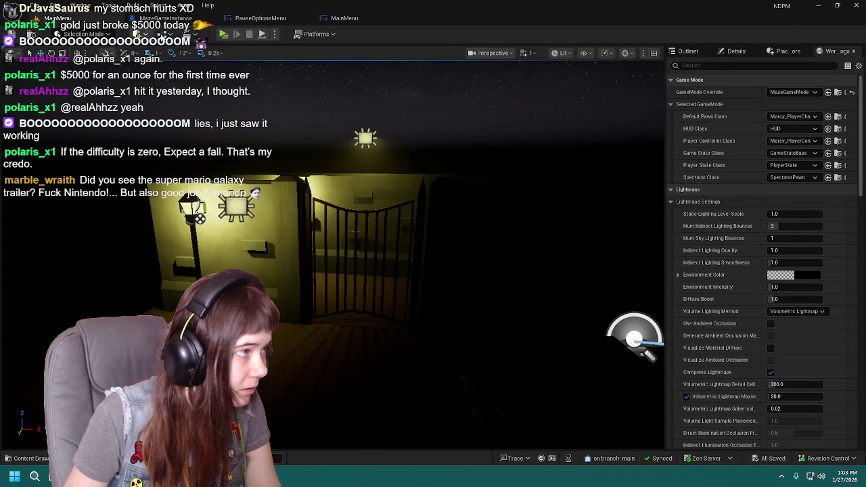
{"action": "left_click", "coordinate": [223, 34]}
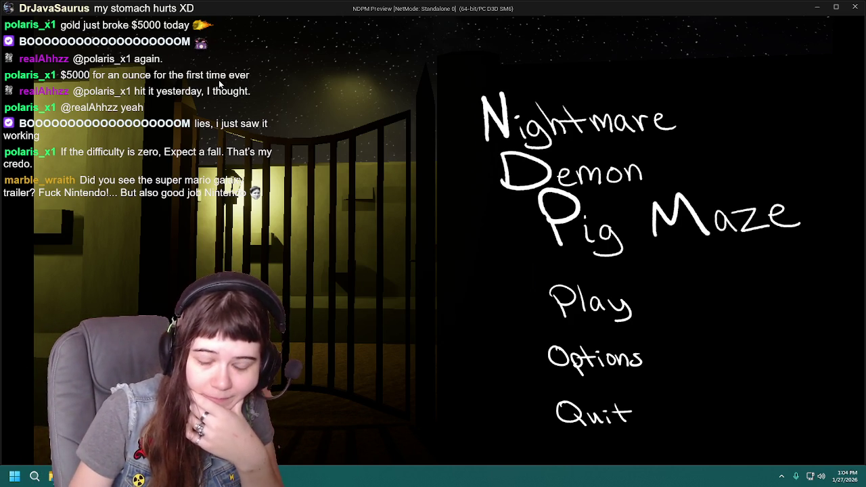
{"action": "left_click", "coordinate": [582, 369]}
{"action": "left_click", "coordinate": [553, 234]}
{"action": "left_click", "coordinate": [433, 303]}
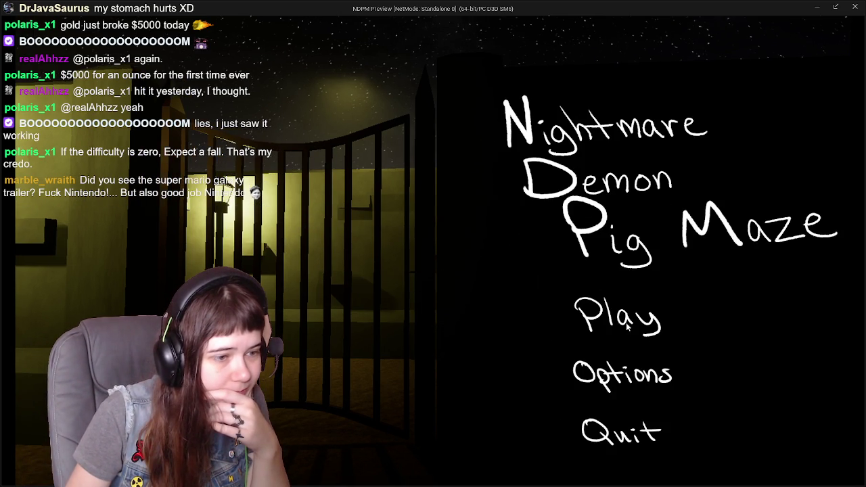
{"action": "left_click", "coordinate": [626, 322]}
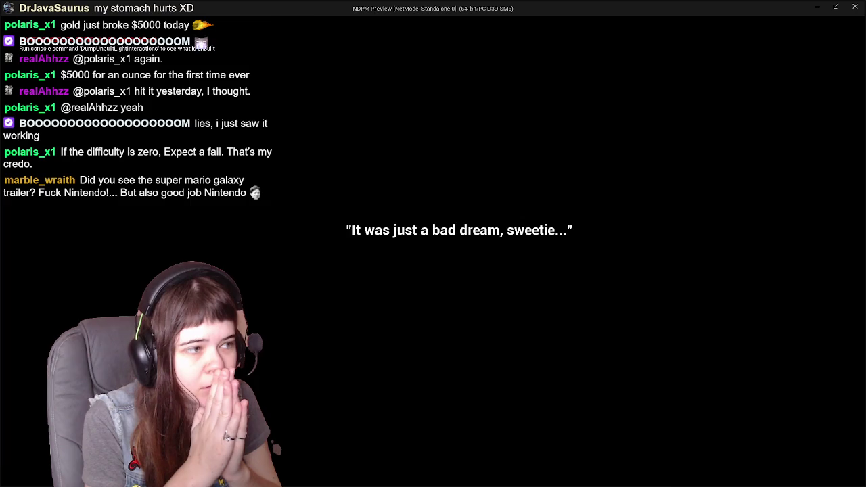
Pause, toggle difficulty to Normal and back to Easy in Options, then stop the session
{"action": "key", "text": "Escape"}
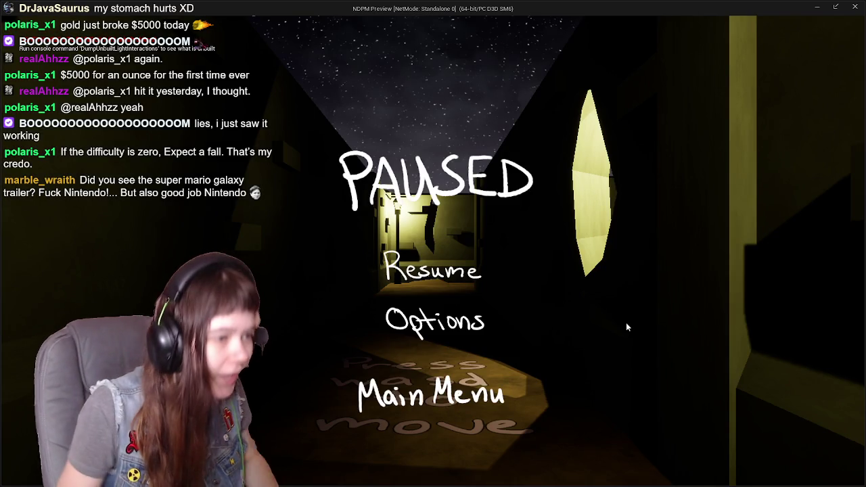
{"action": "left_click", "coordinate": [468, 317]}
{"action": "left_click", "coordinate": [628, 243]}
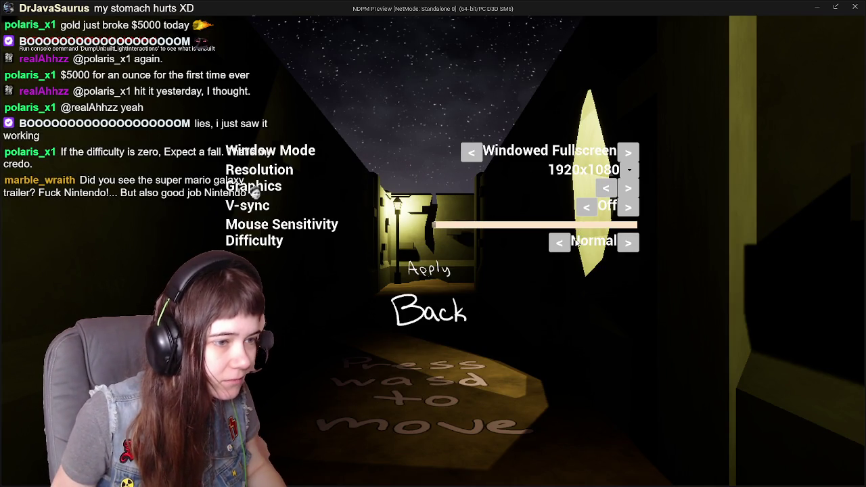
{"action": "left_click", "coordinate": [561, 243]}
{"action": "key", "text": "Escape"}
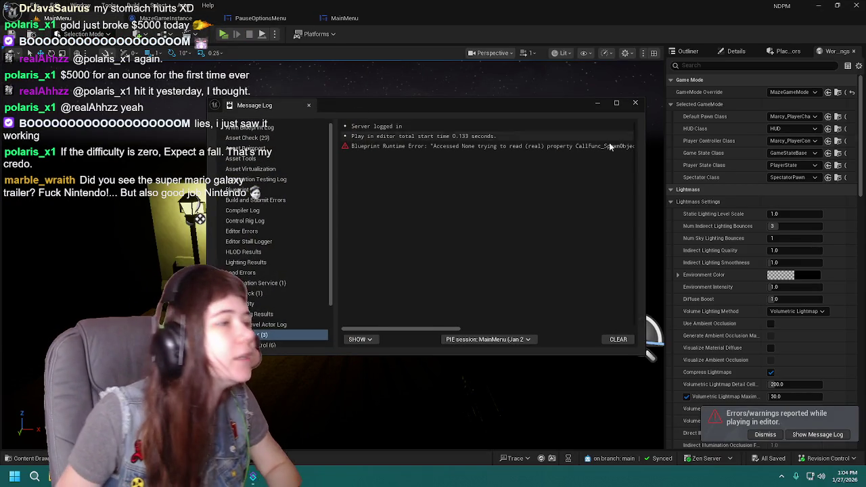